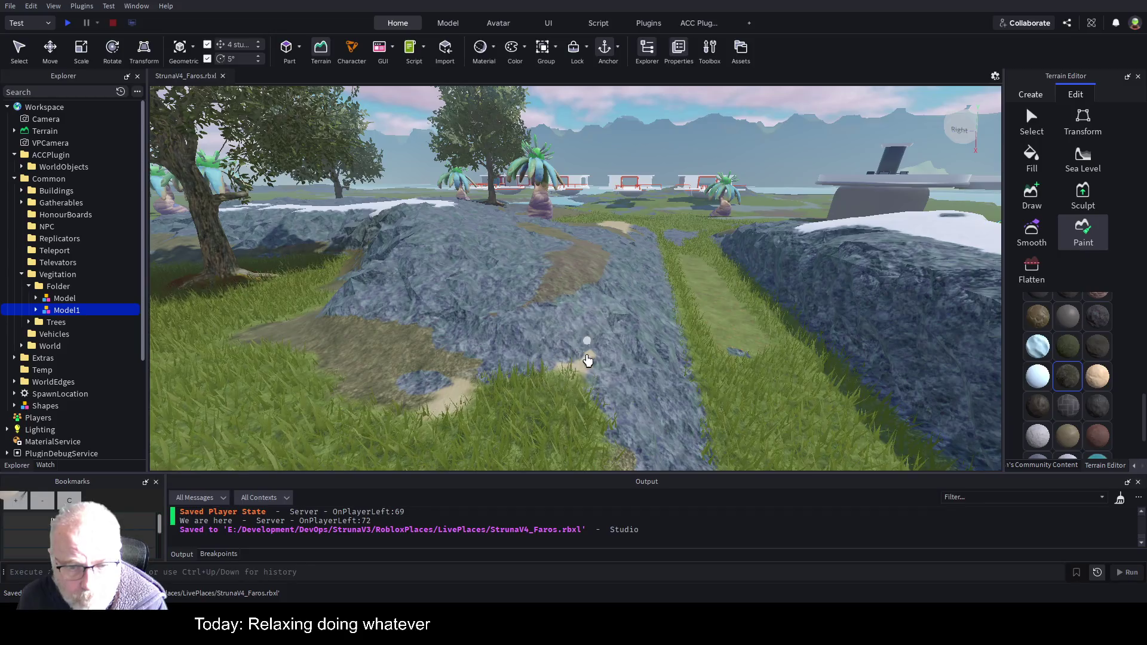
- Fly up to the sand patch near the purple palm and paint it over with grass
key("w")
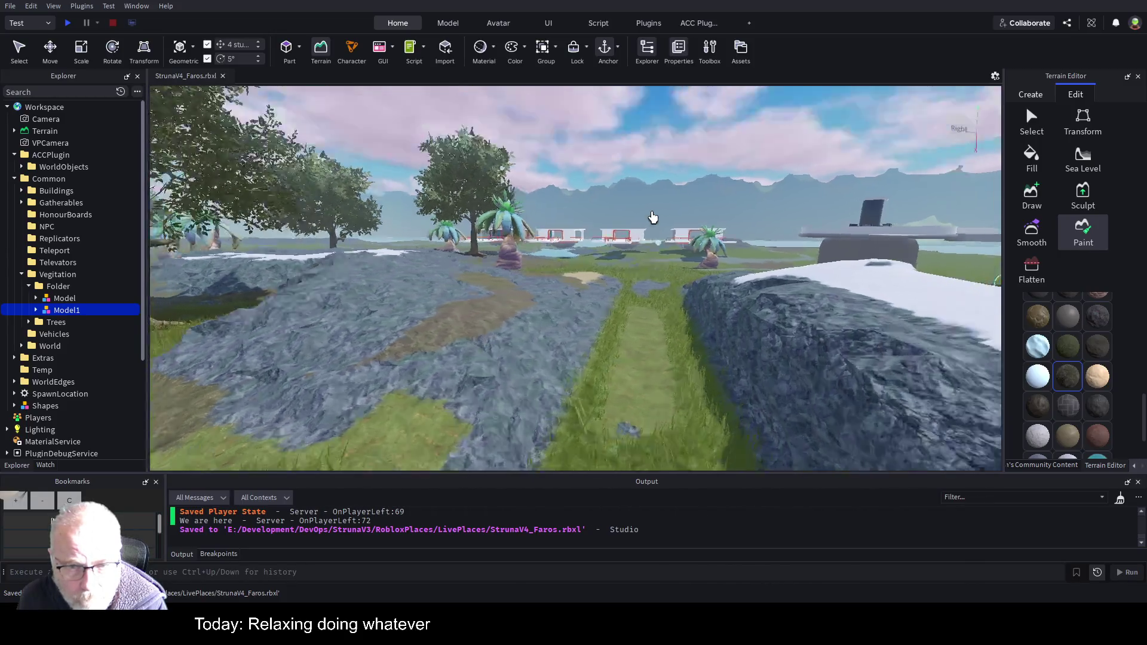
key("w")
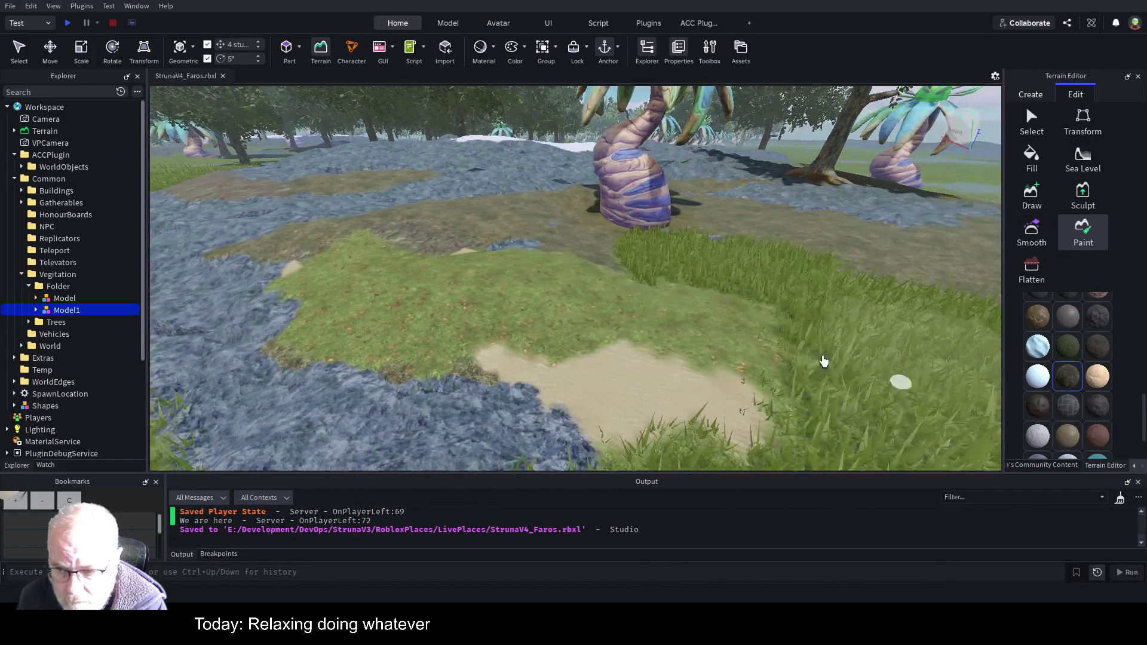
left_click_drag(823, 361, 570, 339)
- Fly past the purple palm and across the field toward the stone platform
key("s")
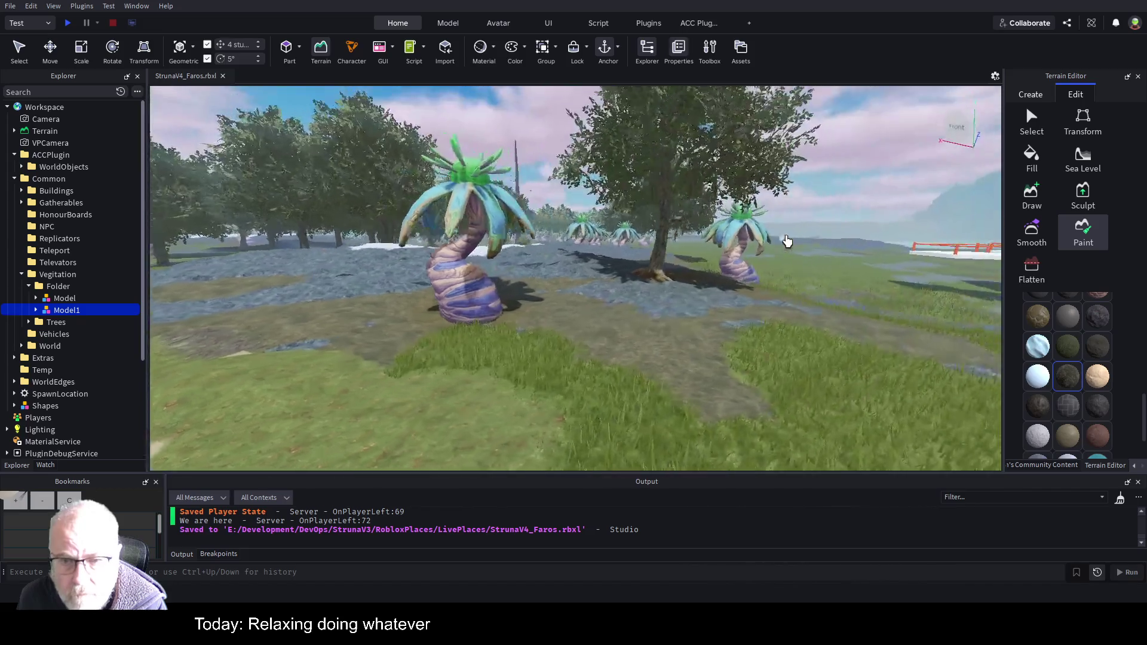
key("w")
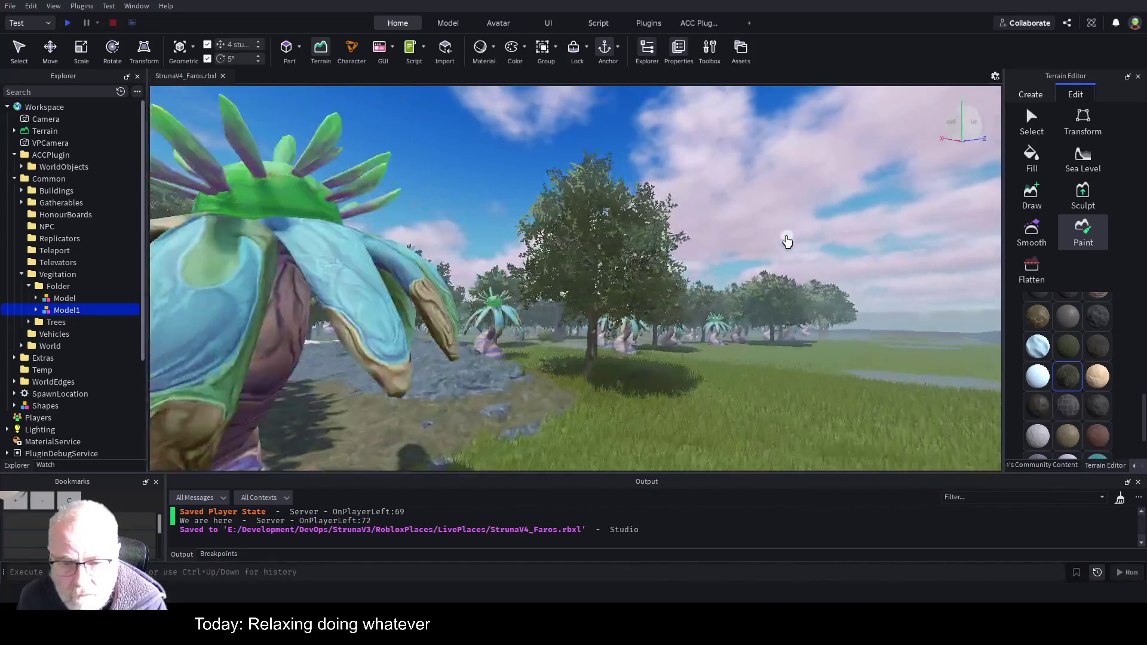
key("d")
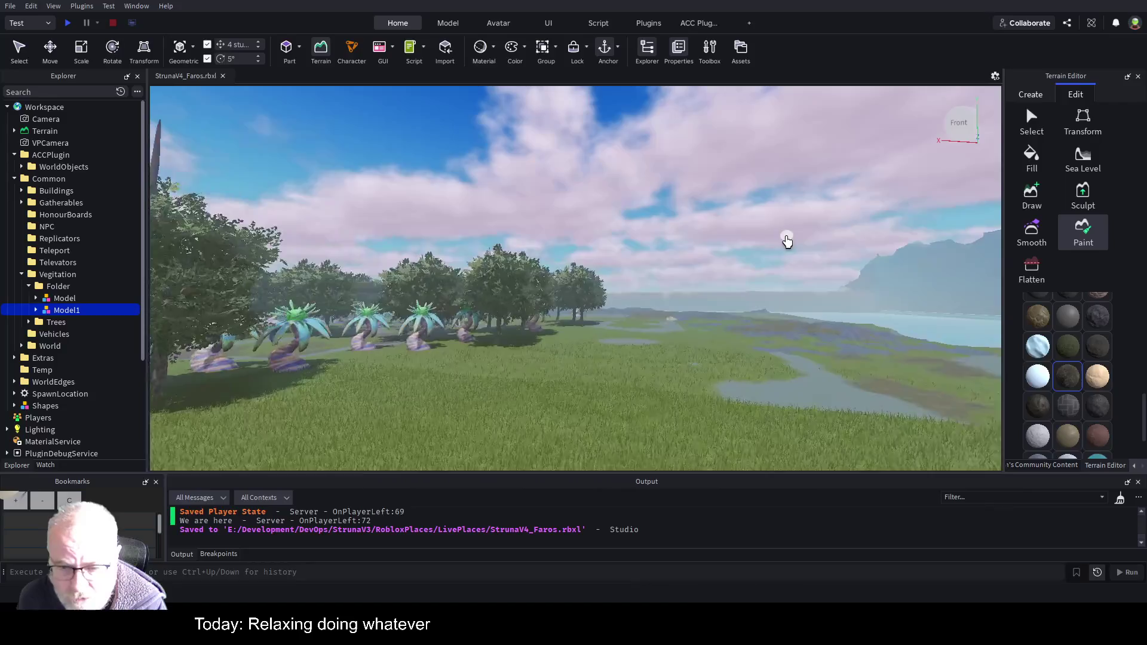
key("w")
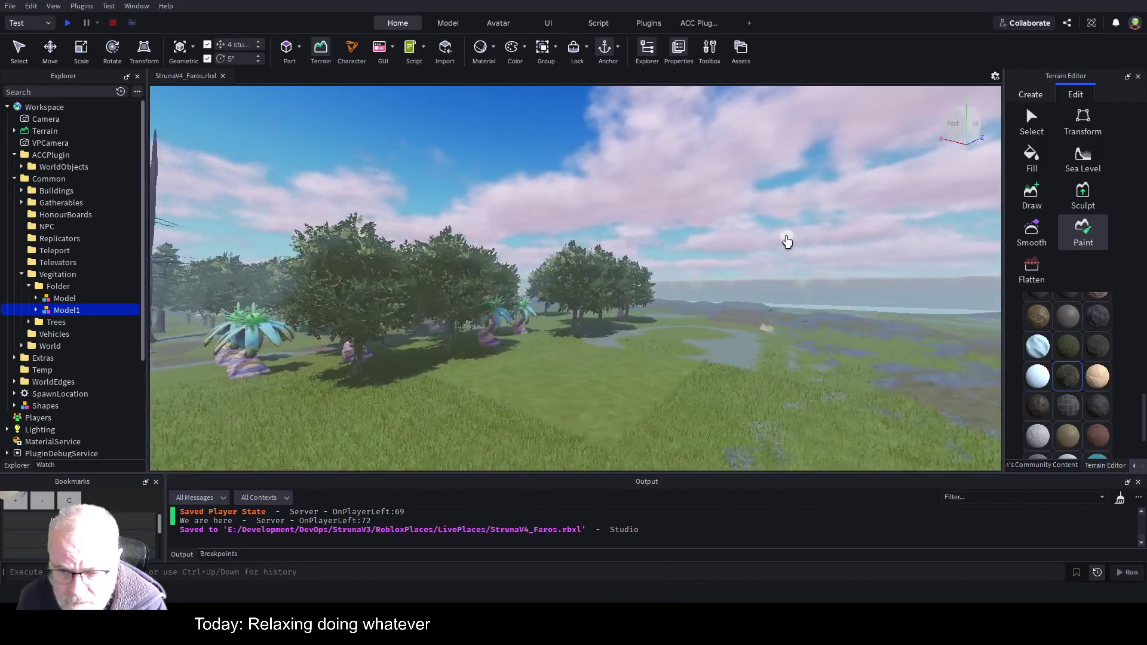
key("w")
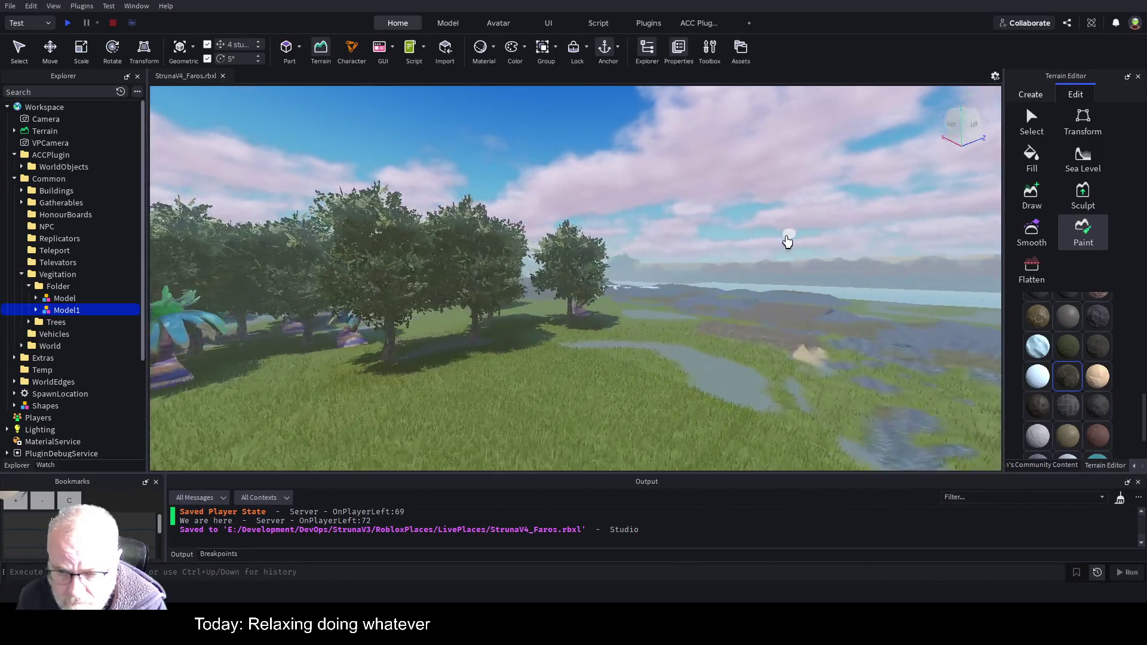
key("w")
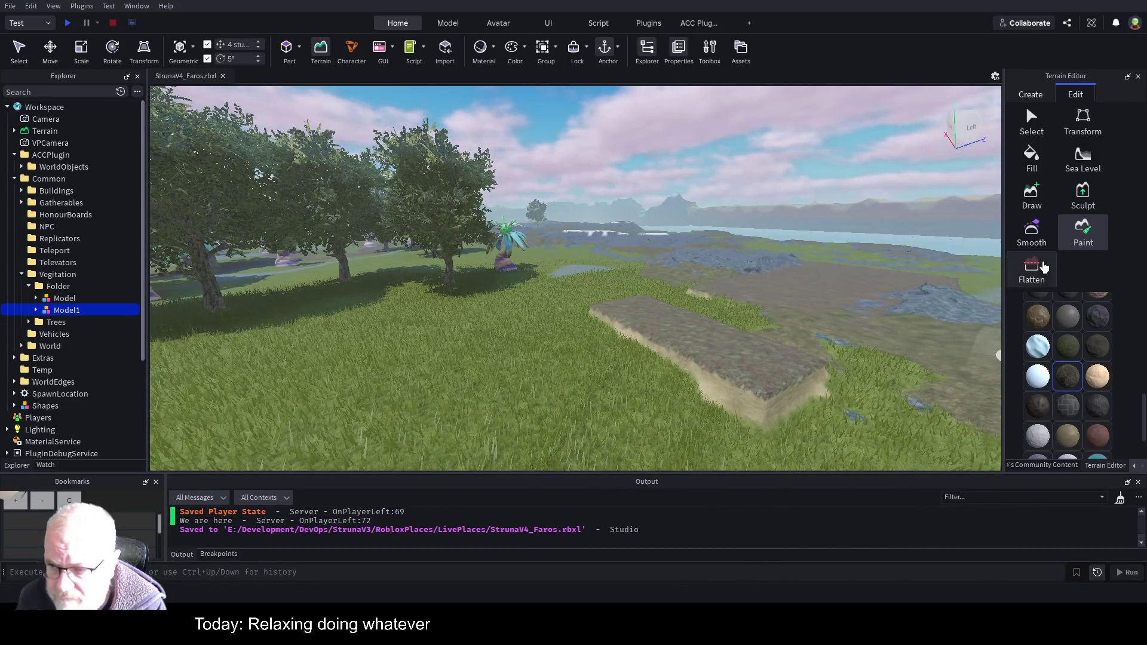
- Smooth the raised stone slab's hard edges, paint grass over part of it, then return to Smooth
left_click(1032, 236)
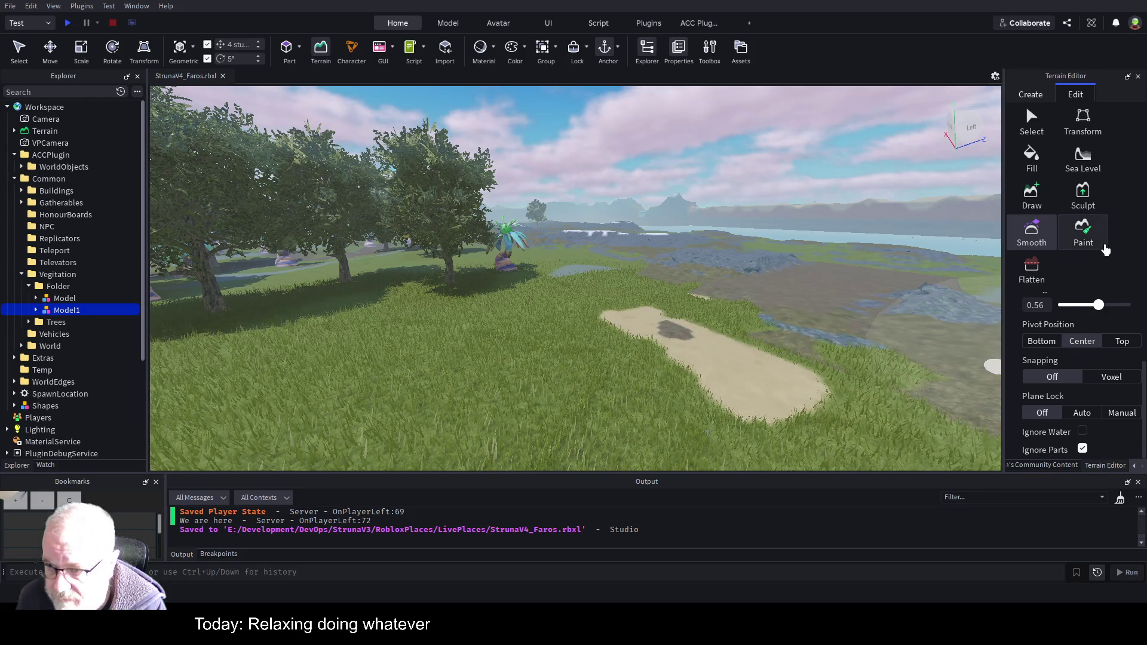
left_click(1093, 243)
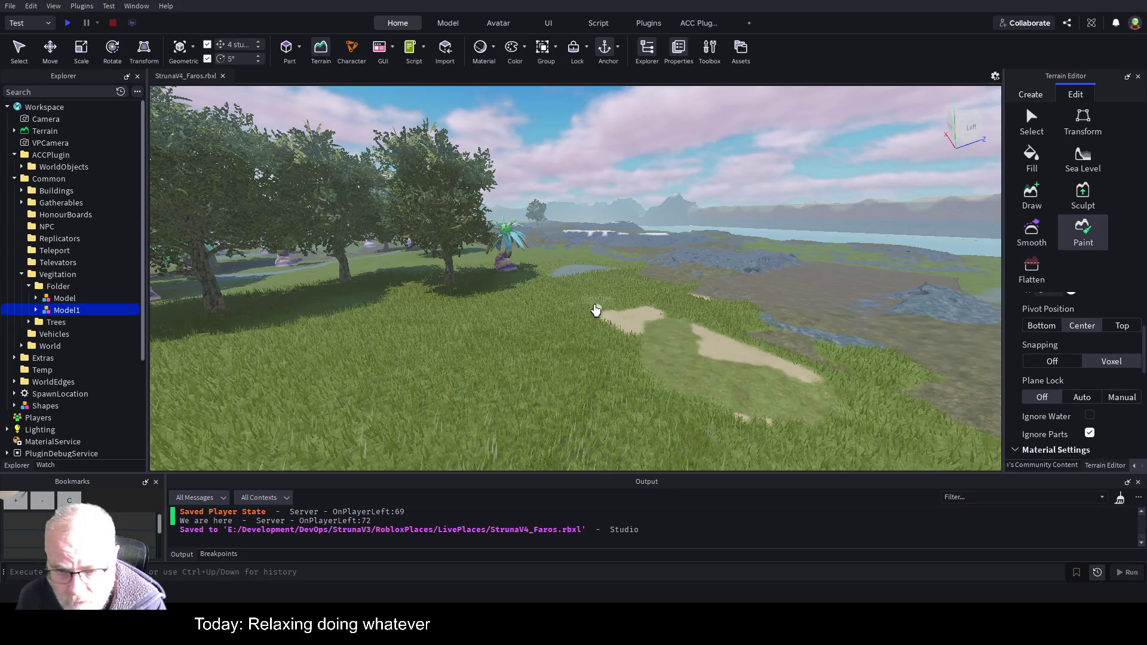
mouse_move(690, 378)
left_mouse_down()
mouse_move(819, 341)
mouse_move(805, 343)
left_mouse_up()
left_click(1038, 234)
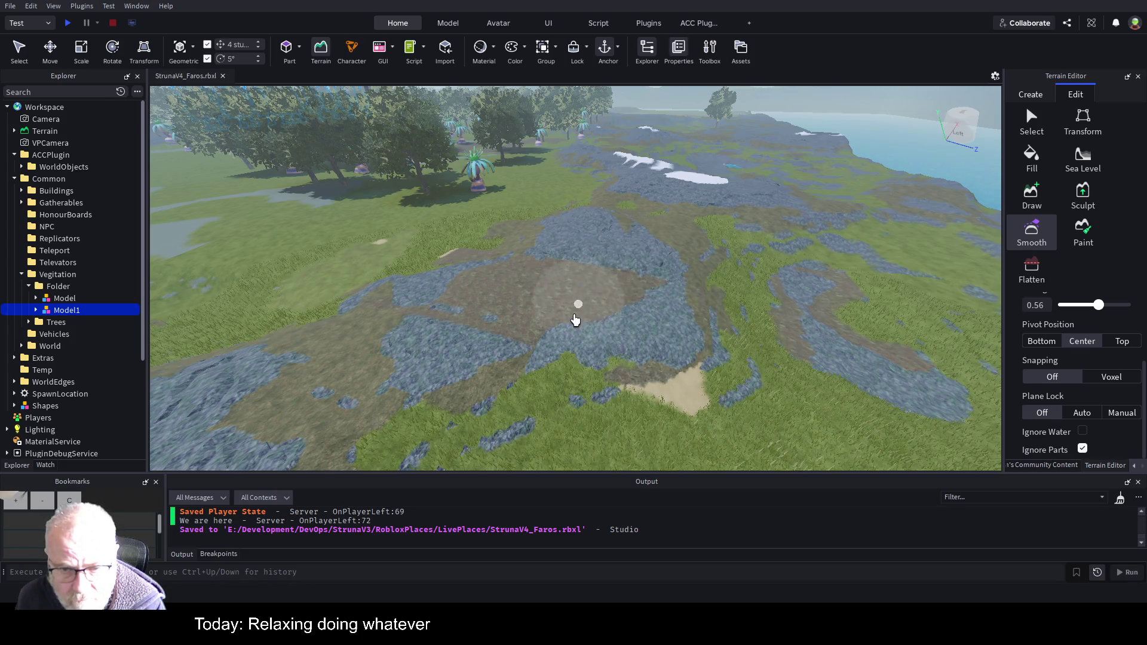
- Fly over to the grassy plateau by the water and save StrunaV4_Faros.rbxl
left_click_drag(917, 279, 822, 219)
key("w")
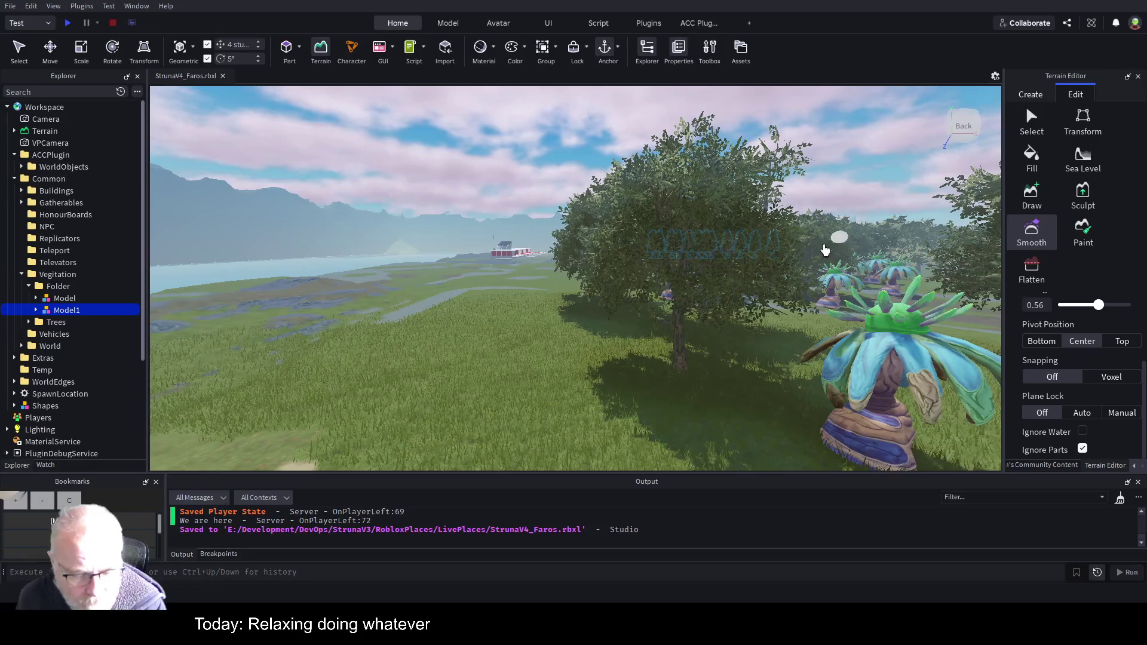
key("ctrl+s")
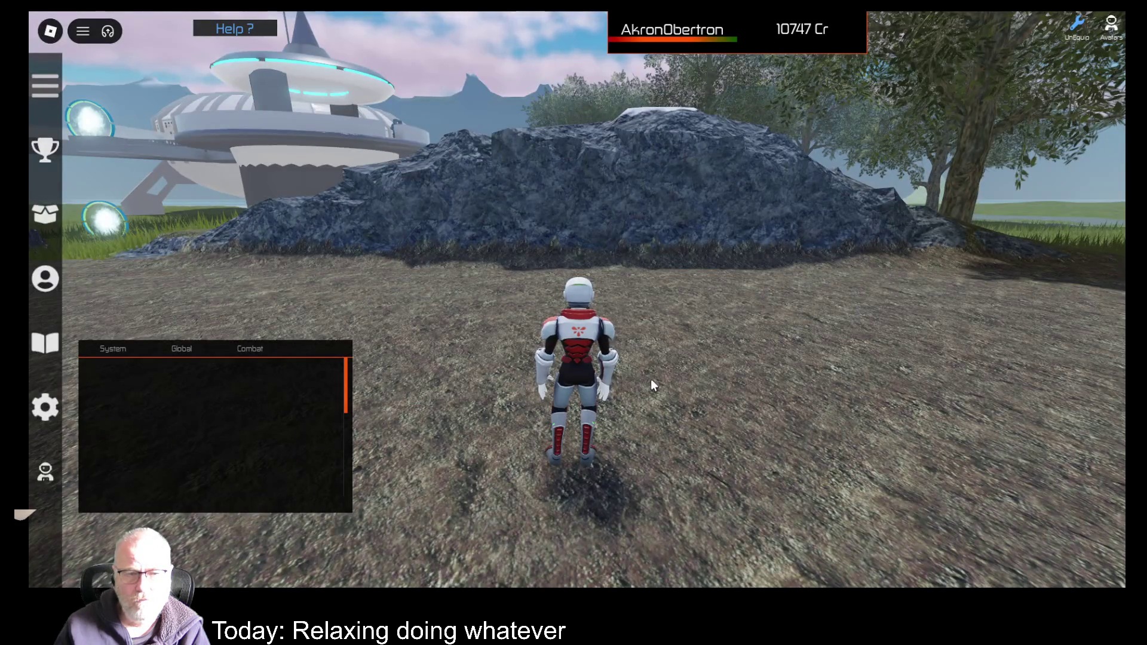
- Run along the rock-lined path toward the base, then open the inventory and select OOF001
key("w")
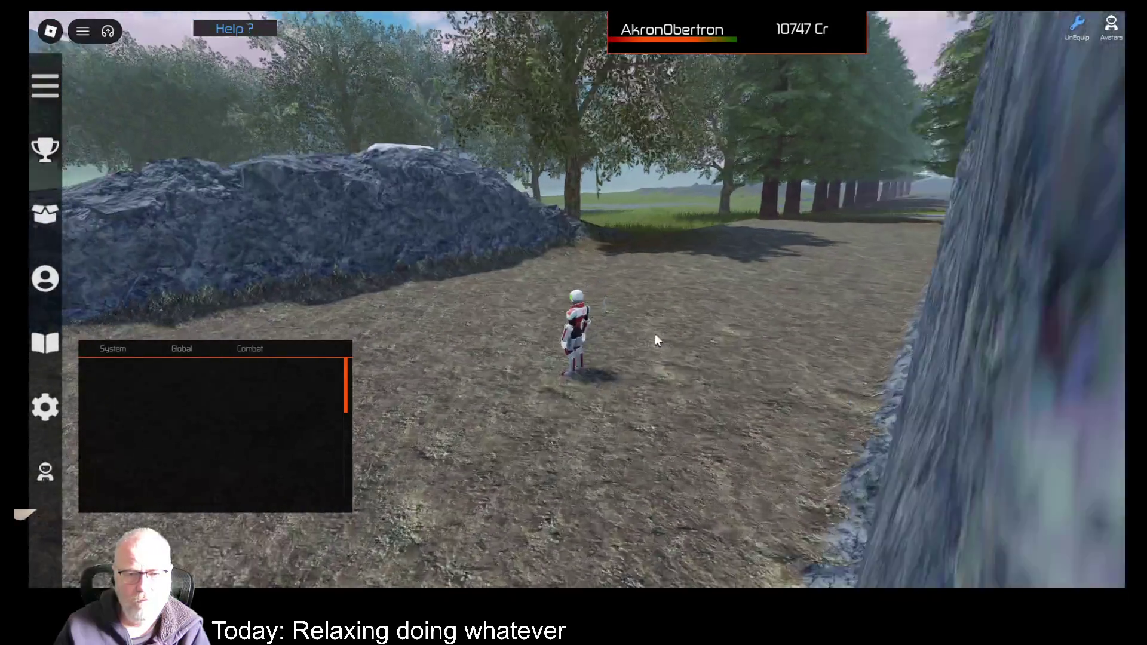
key("w")
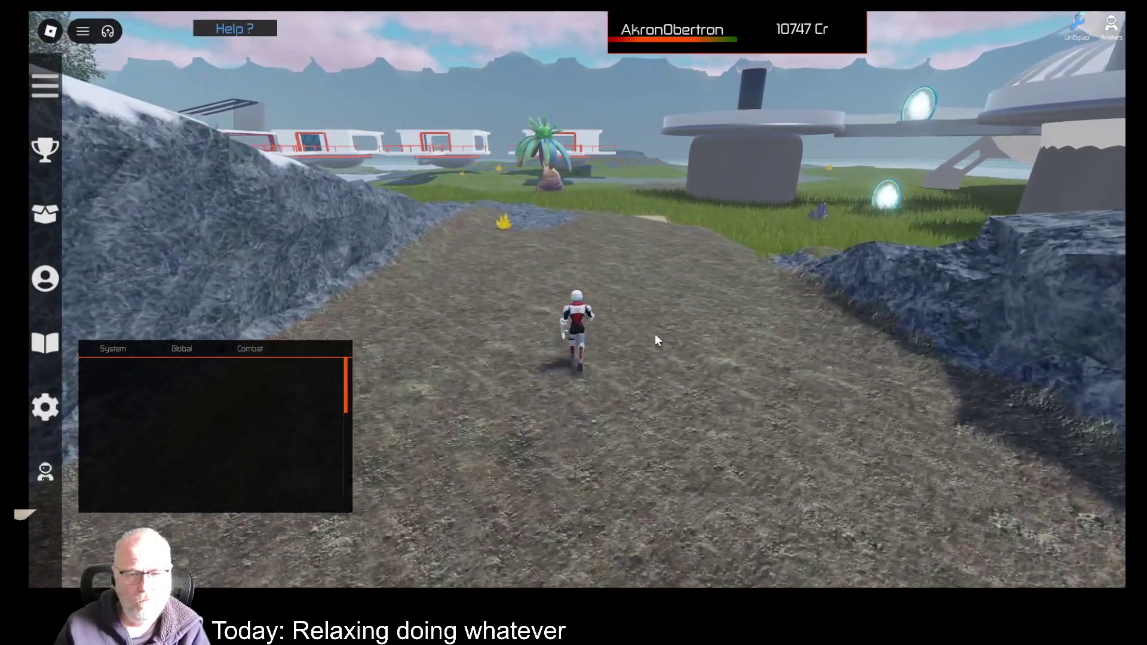
key("w")
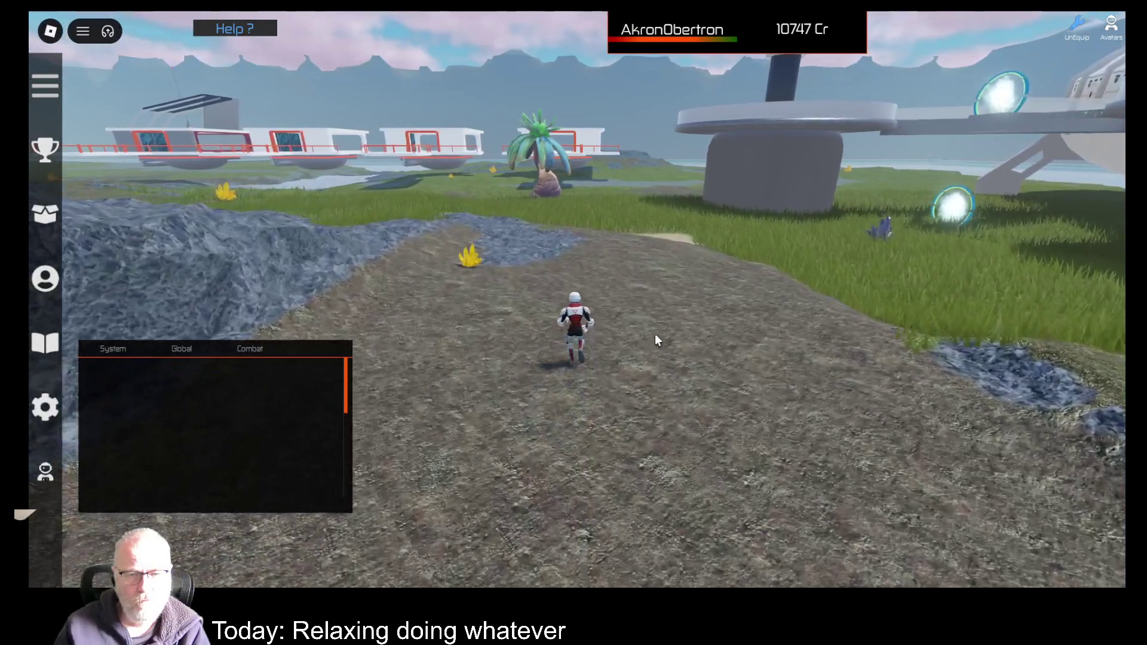
key("a")
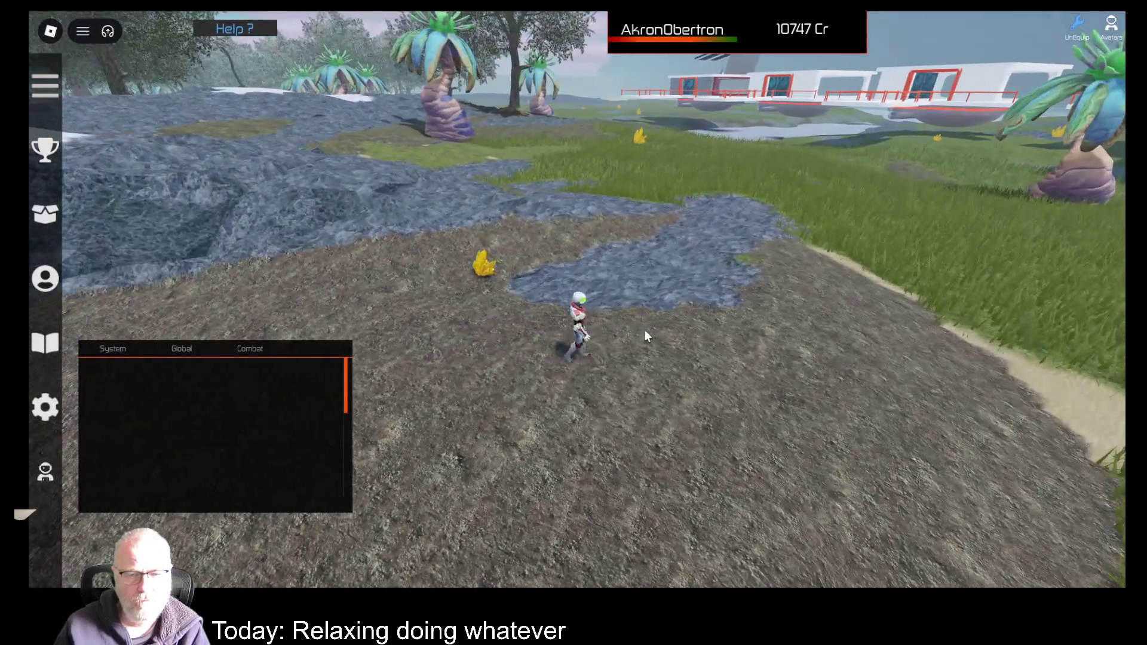
key("i")
left_click(511, 177)
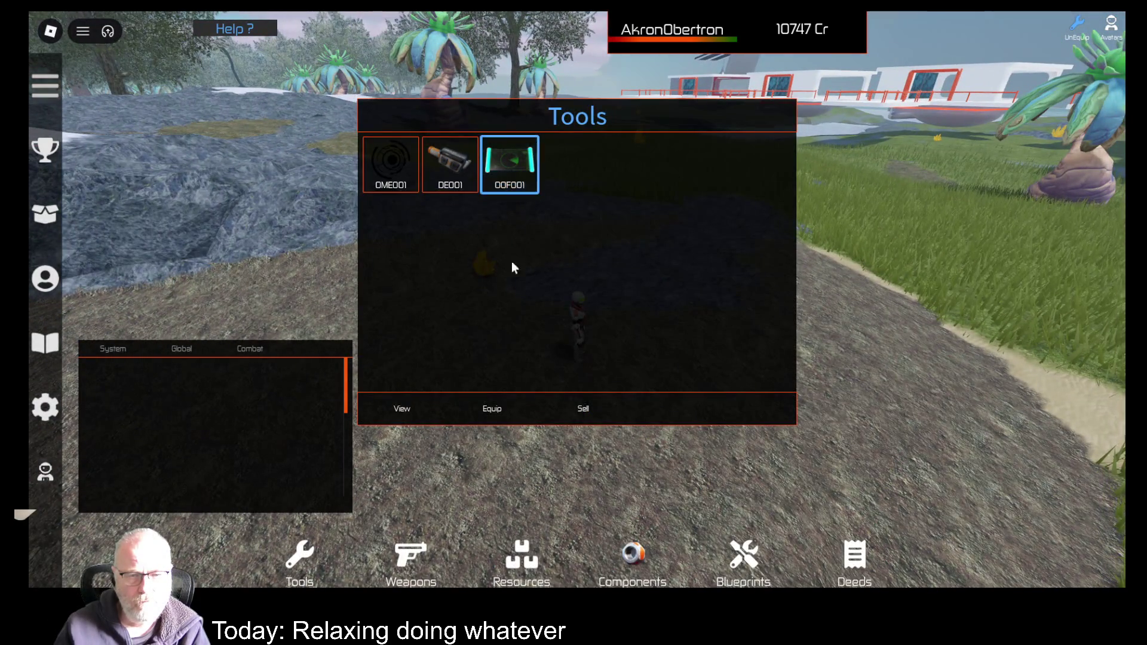
- Scan with OOF001, then equip OME001 to mine 7 Tennessine for 37 Mining points
left_click(491, 412)
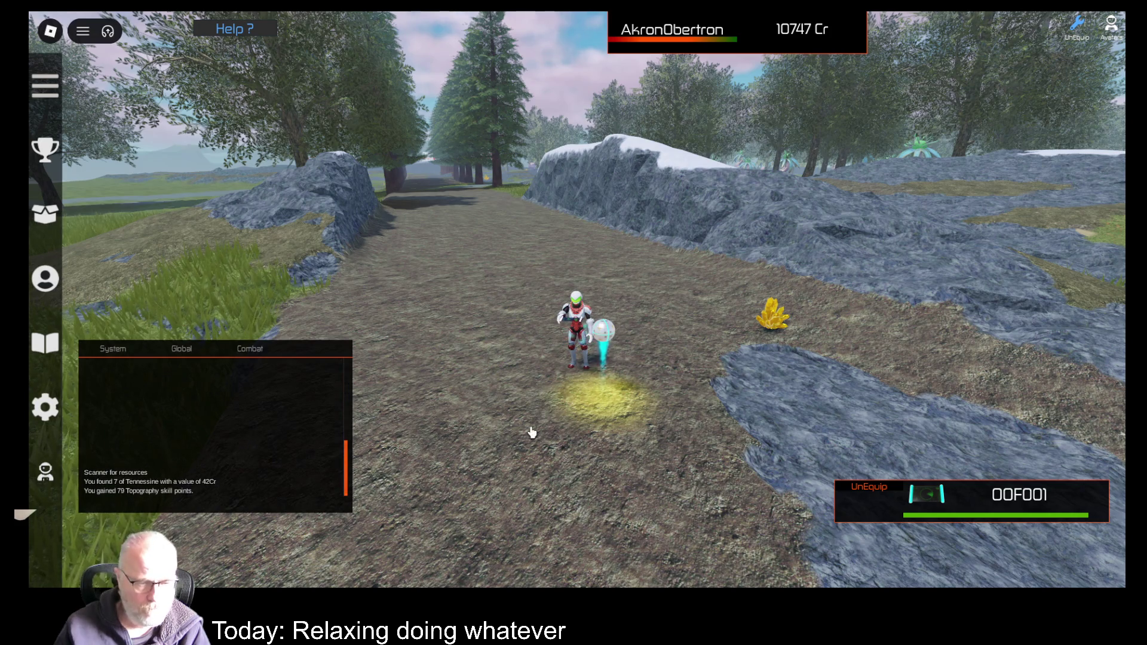
key("i")
left_click(391, 163)
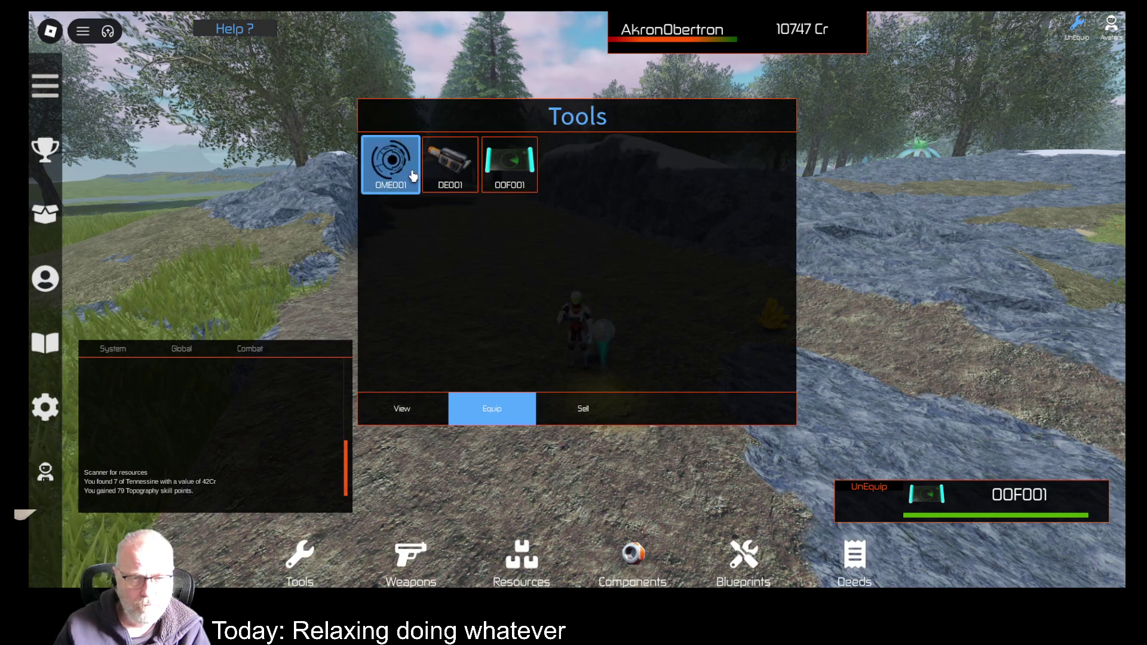
left_click(513, 412)
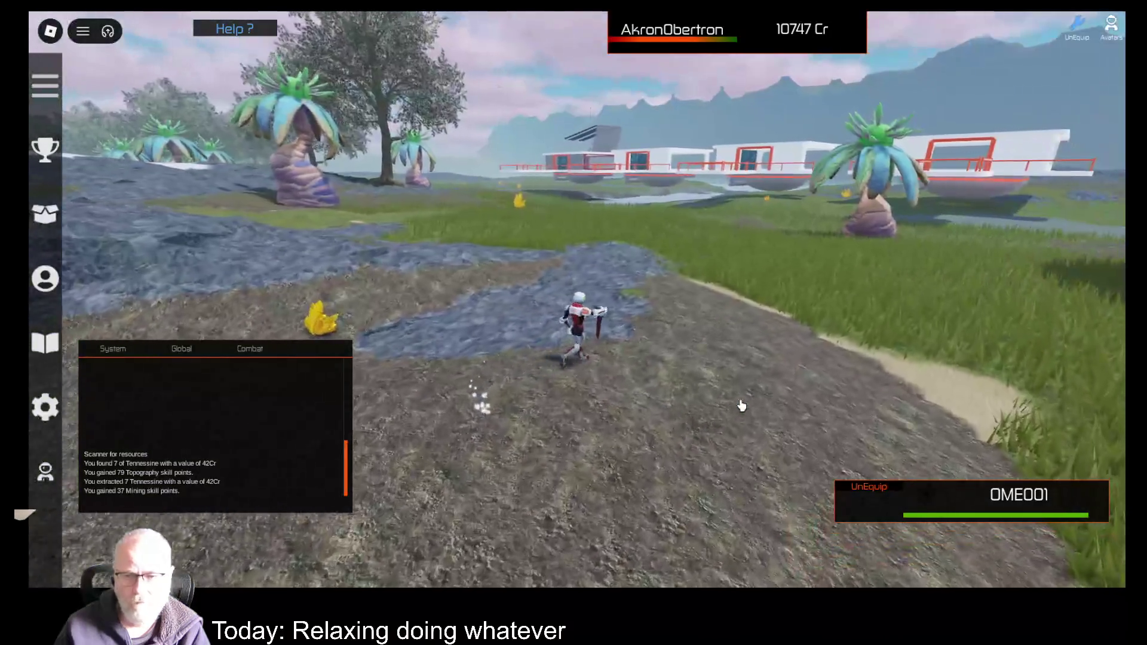
- Re-equip OOF001, put it away, and spawn the pink jeep on the rock by the path
key("t")
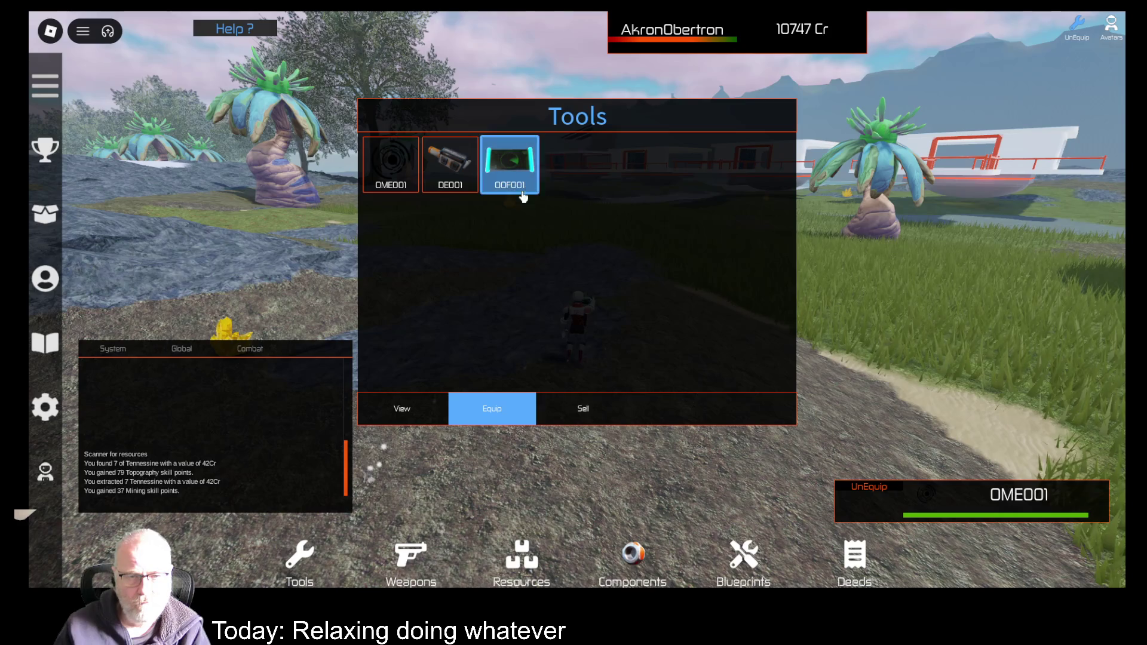
left_click(494, 412)
key("Left")
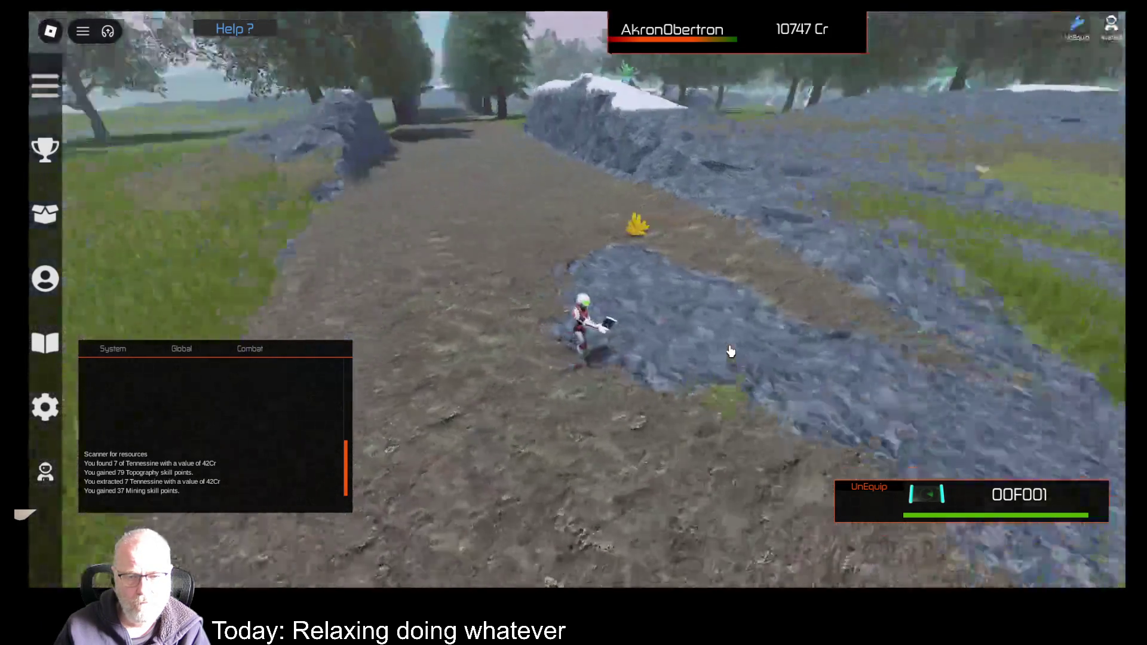
key("1")
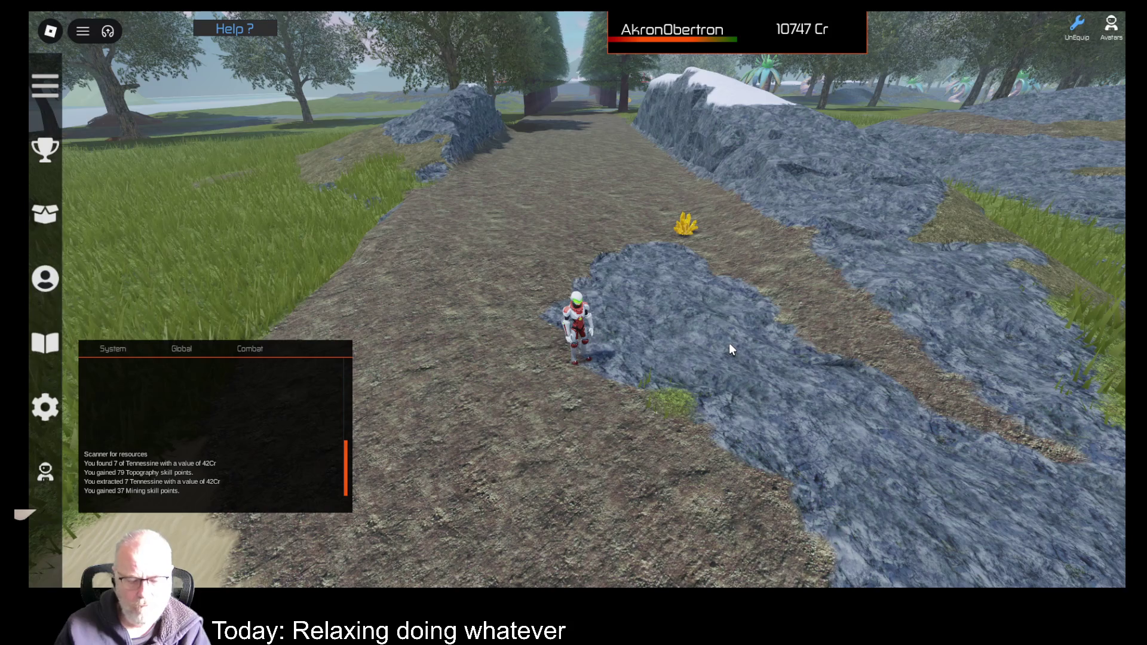
left_click(729, 346)
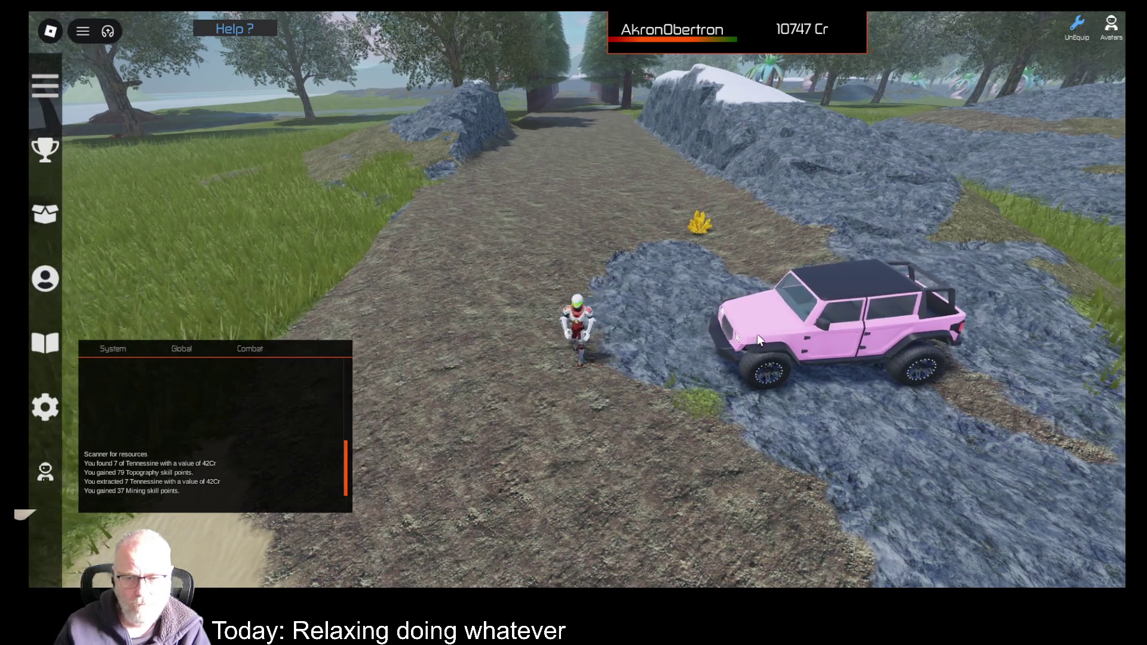
- Drive the pink jeep down the dirt road onto open ground and get out
key("e")
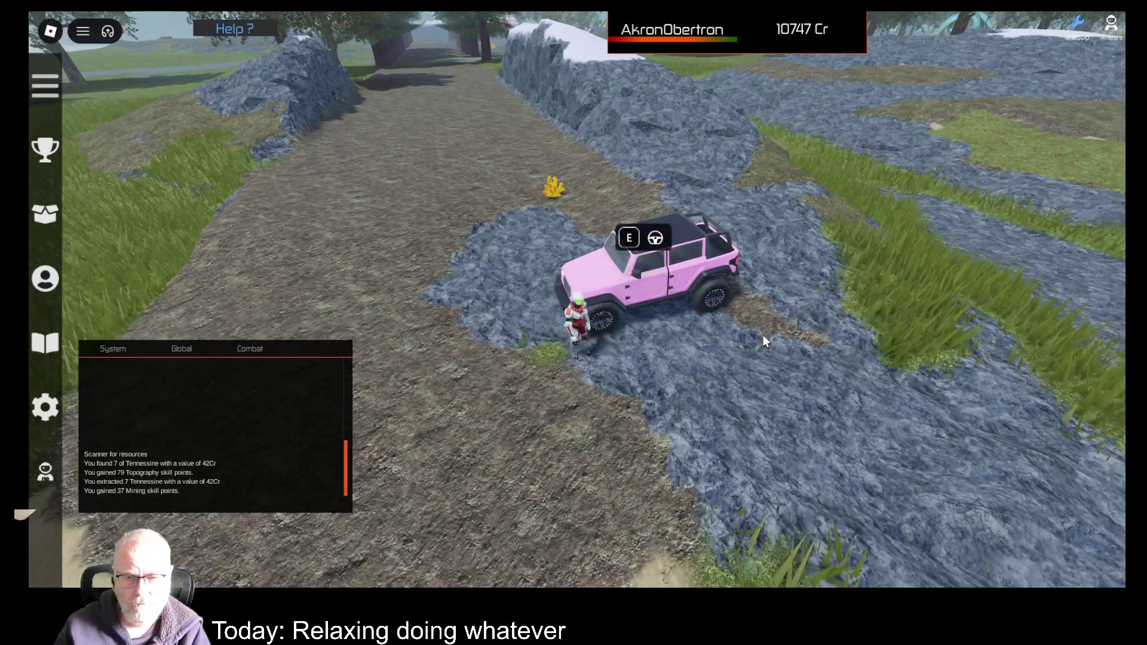
key("w")
key("a")
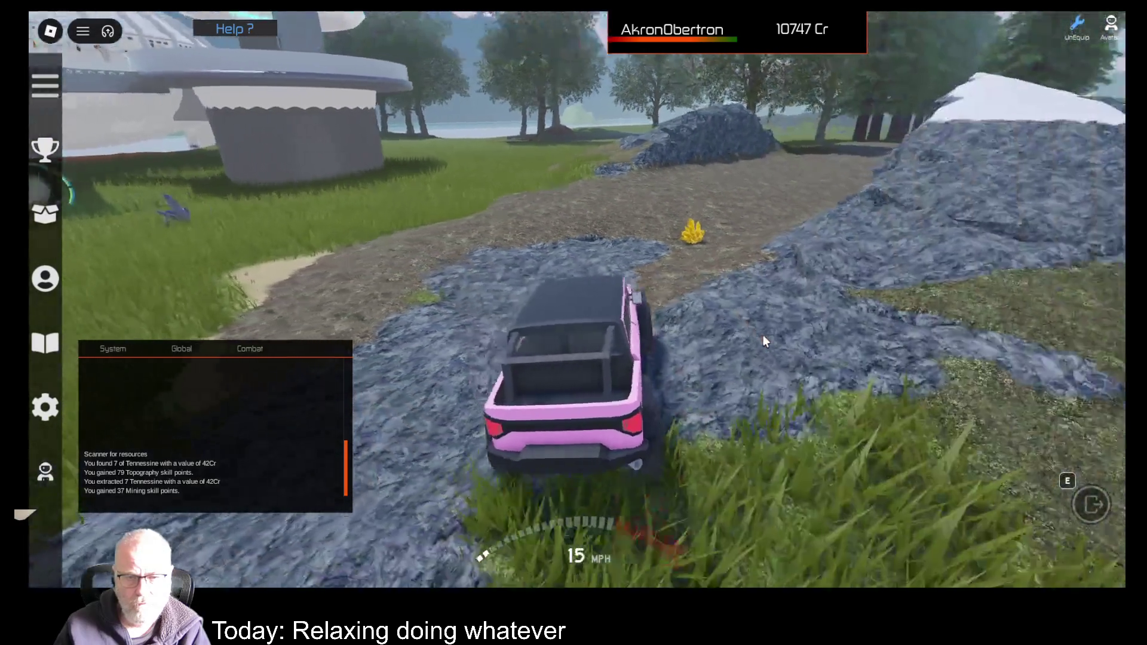
key("w")
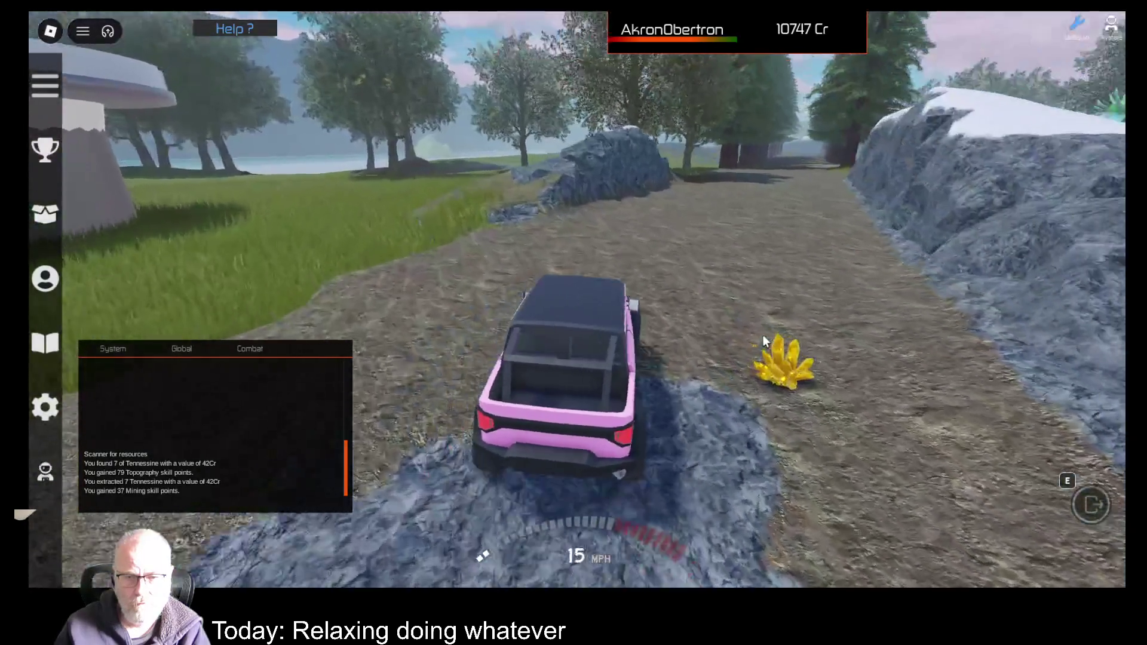
key("w")
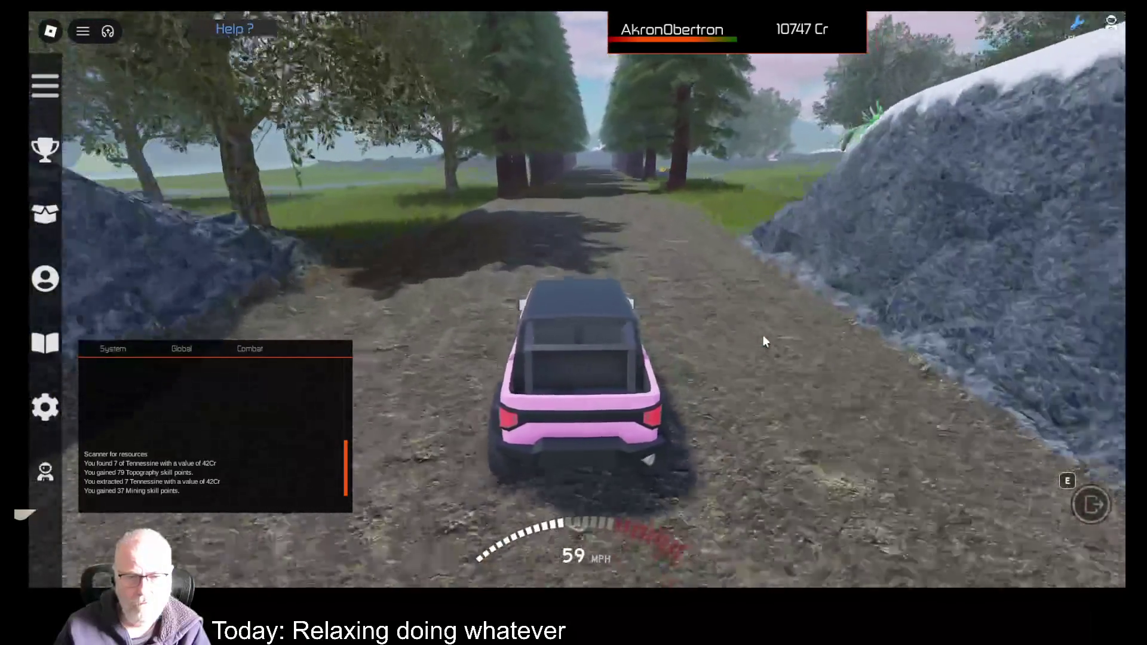
key("w")
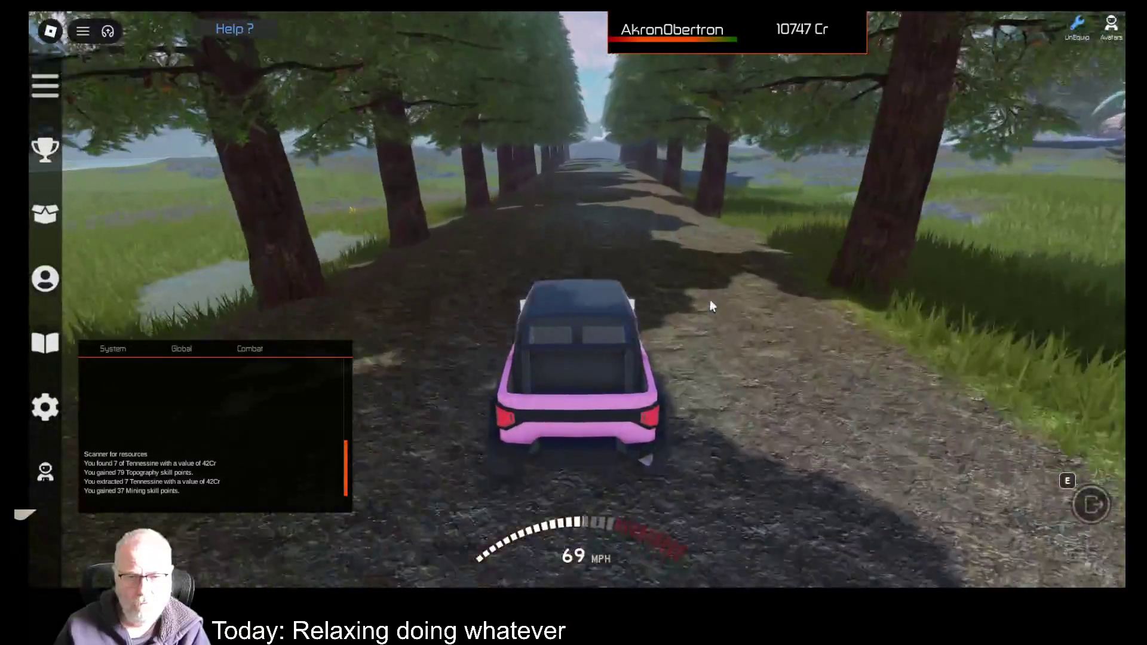
key("w")
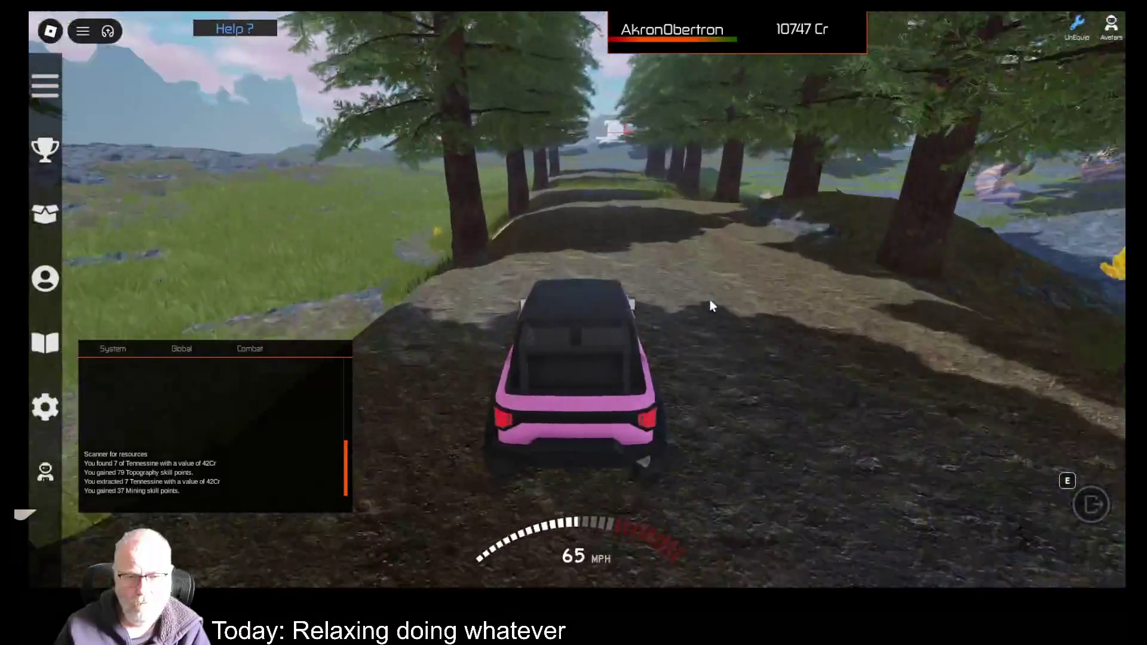
key("w")
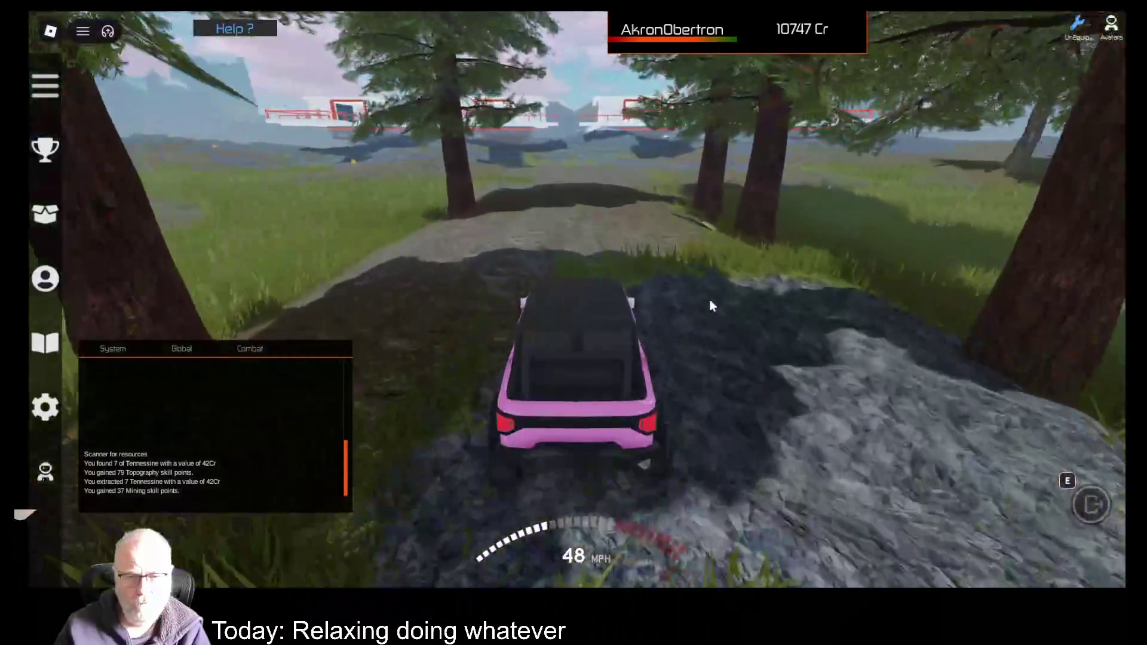
key("a")
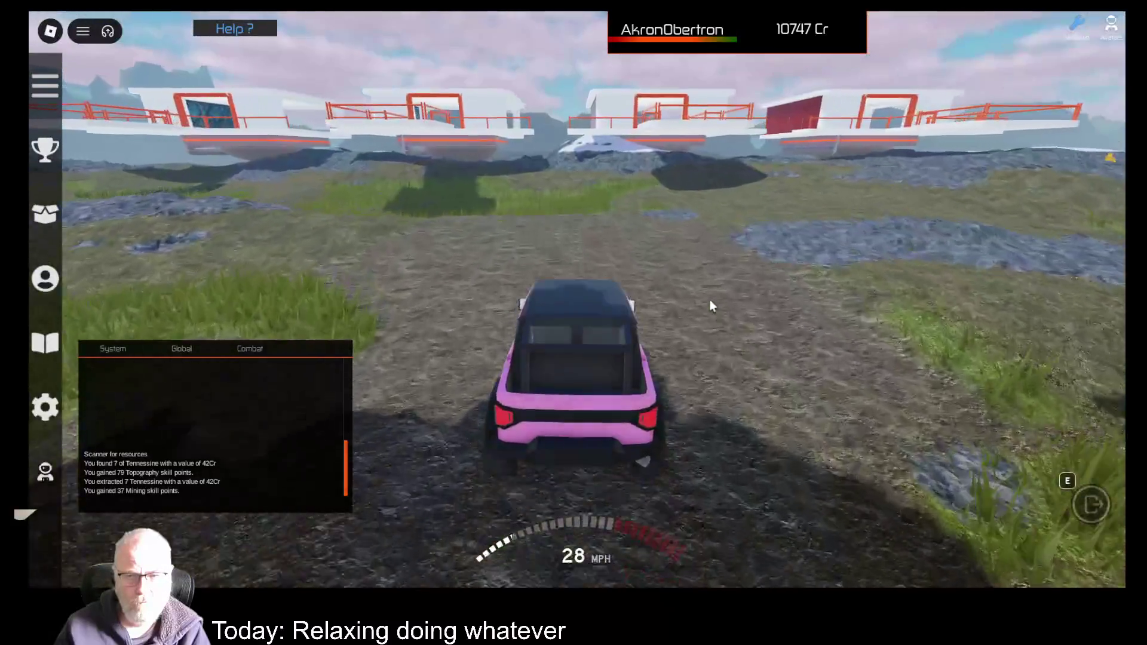
key("d")
key("w")
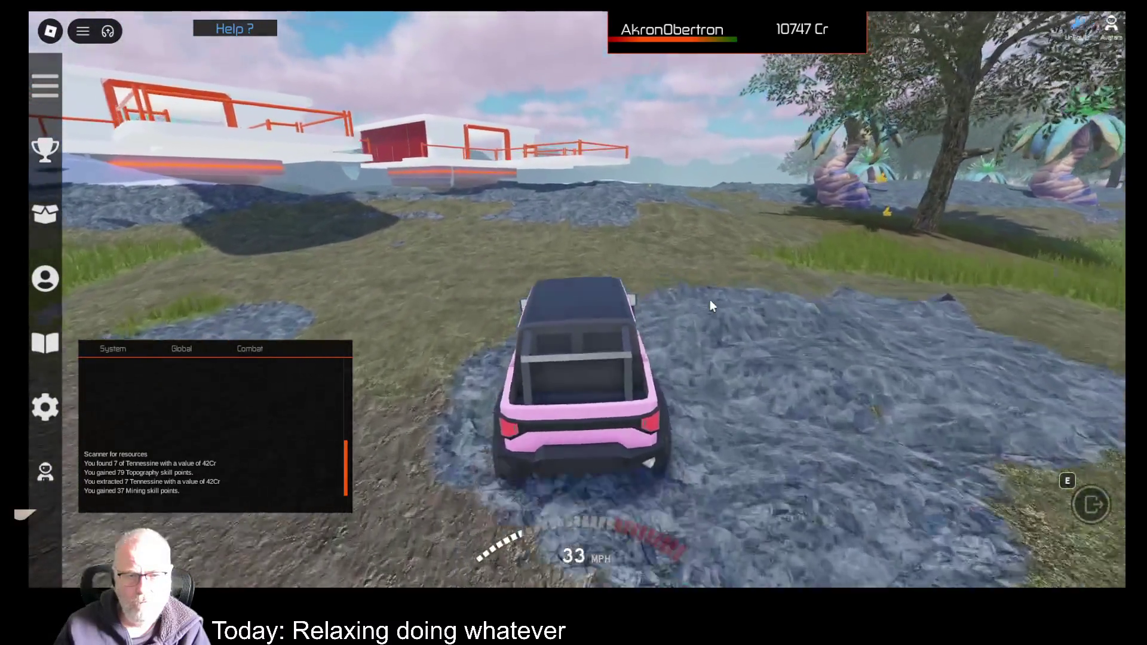
key("e")
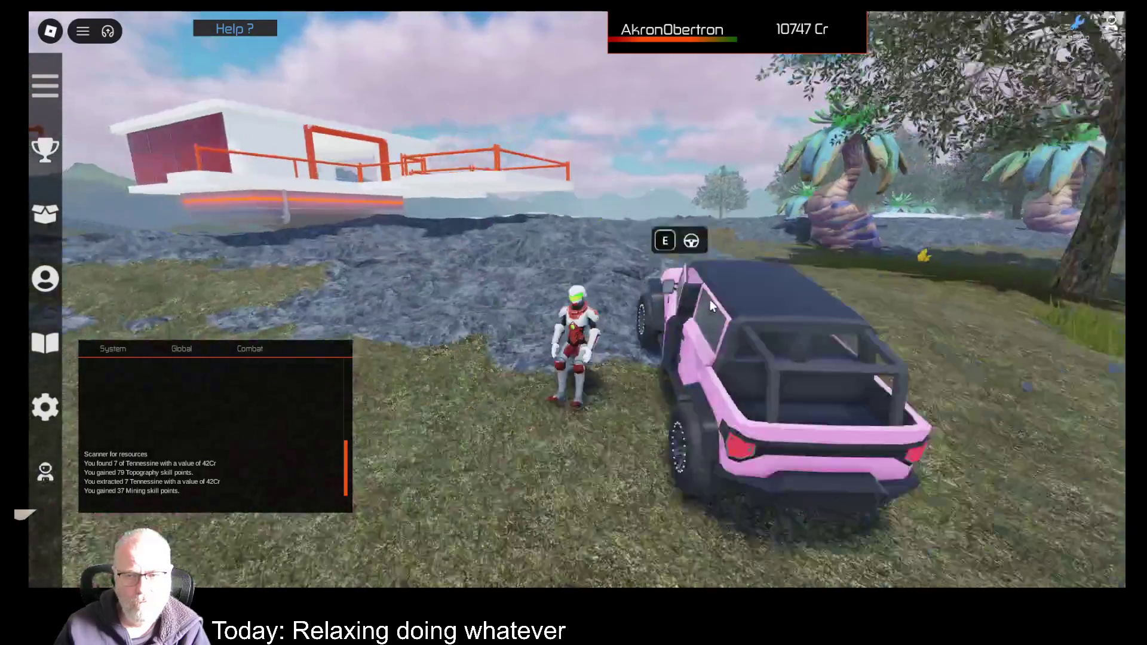
- Equip the OOF001 scanner and scan the rocky ground, turning toward the white station
key("i")
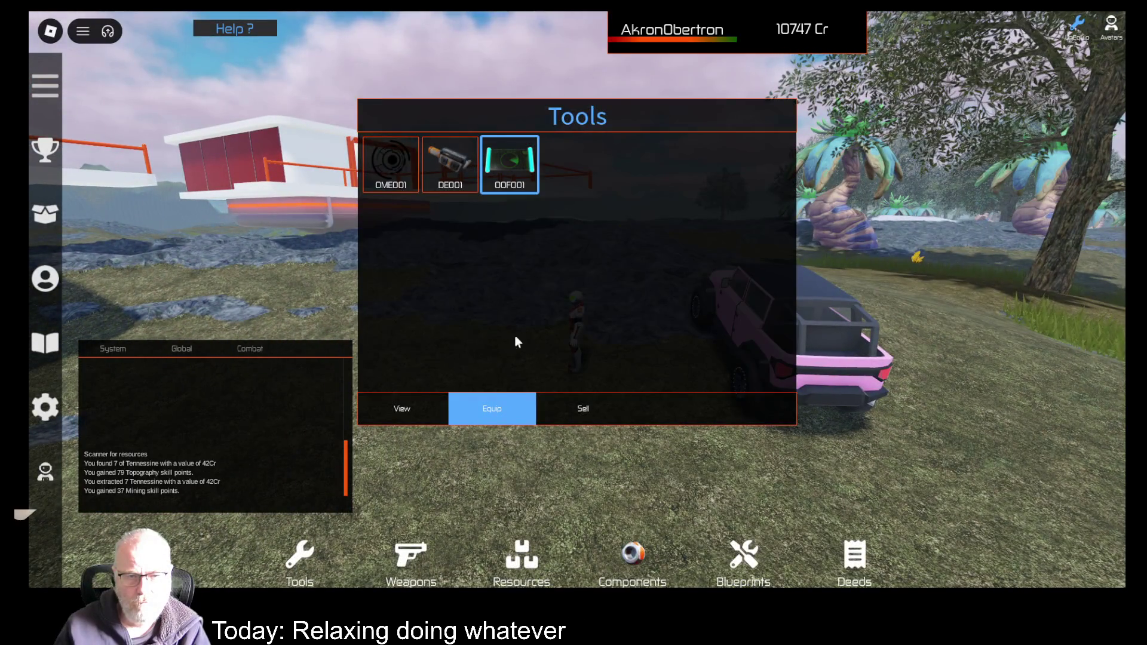
left_click(488, 413)
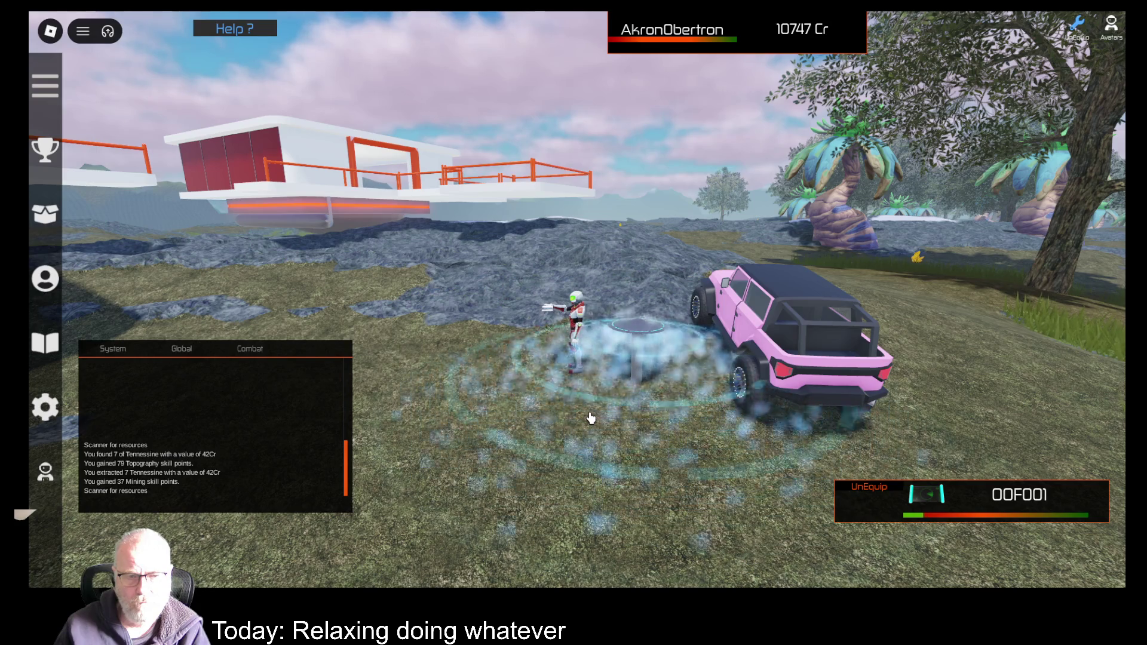
key("w")
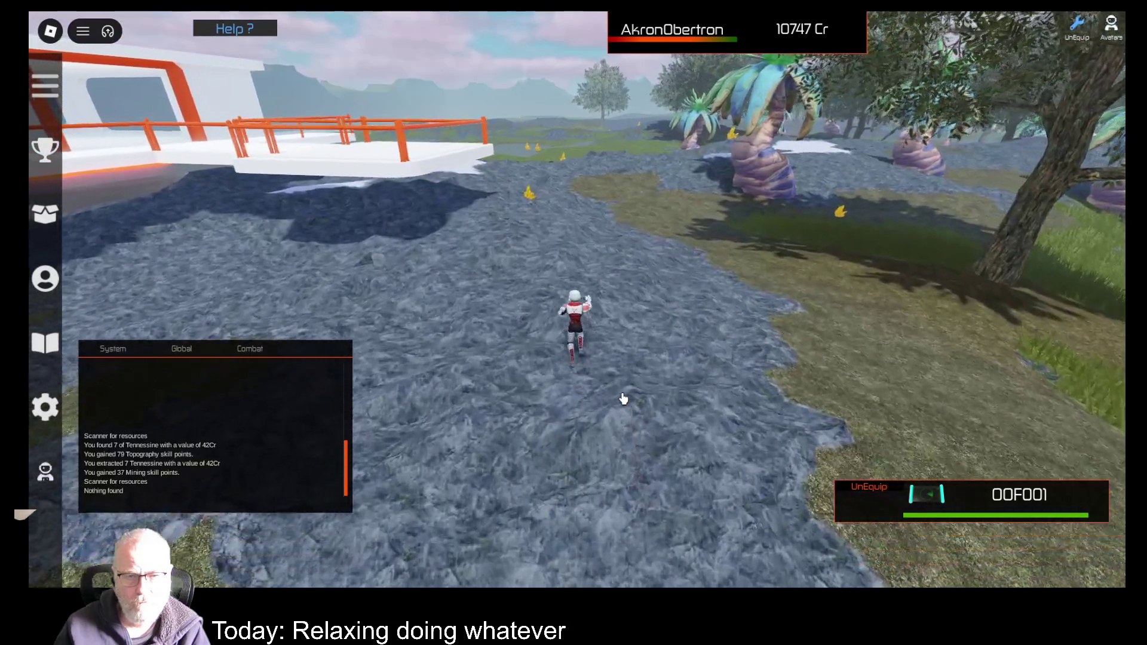
key("a")
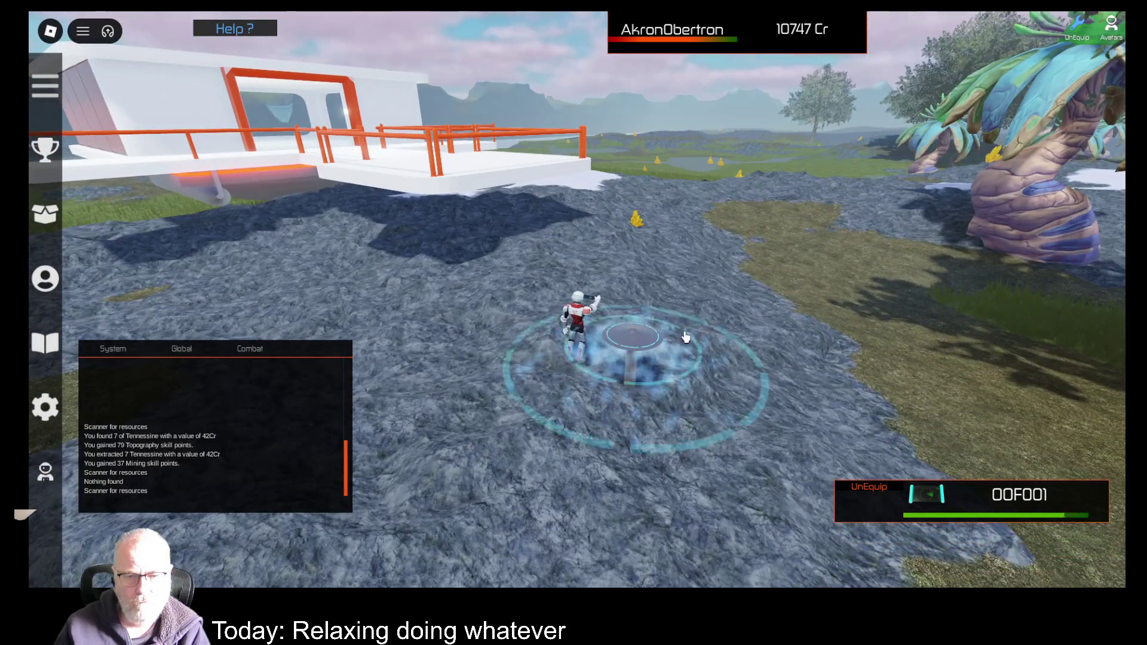
key("Left")
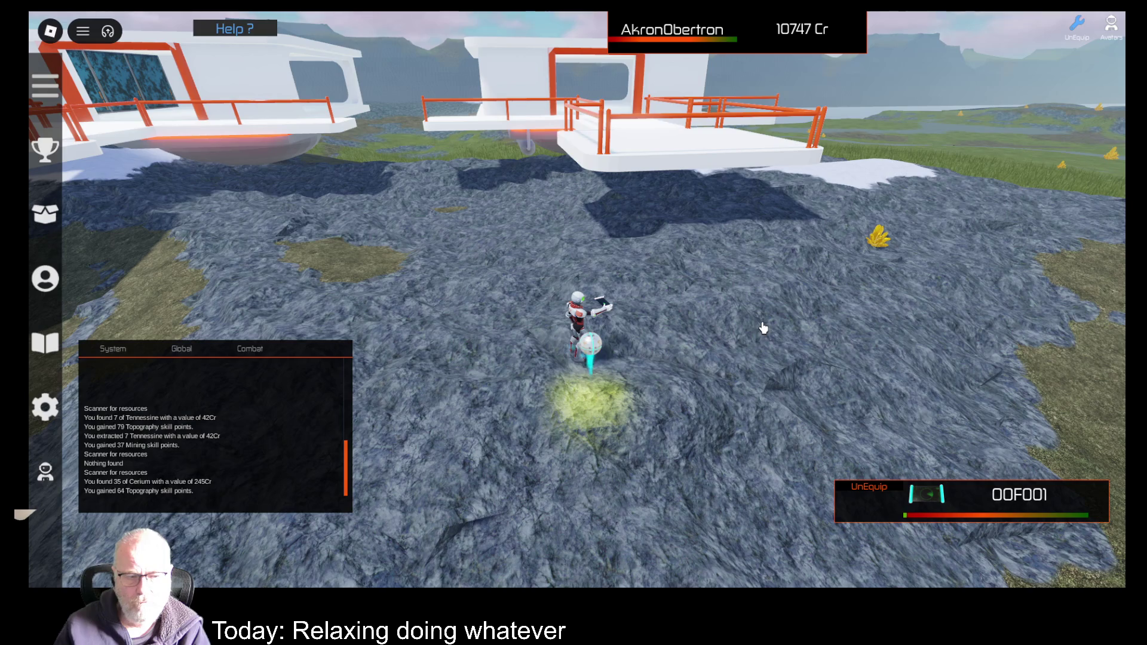
- Swap to OME001, extract the 35 Cerium found, and run toward the snow edge
key("i")
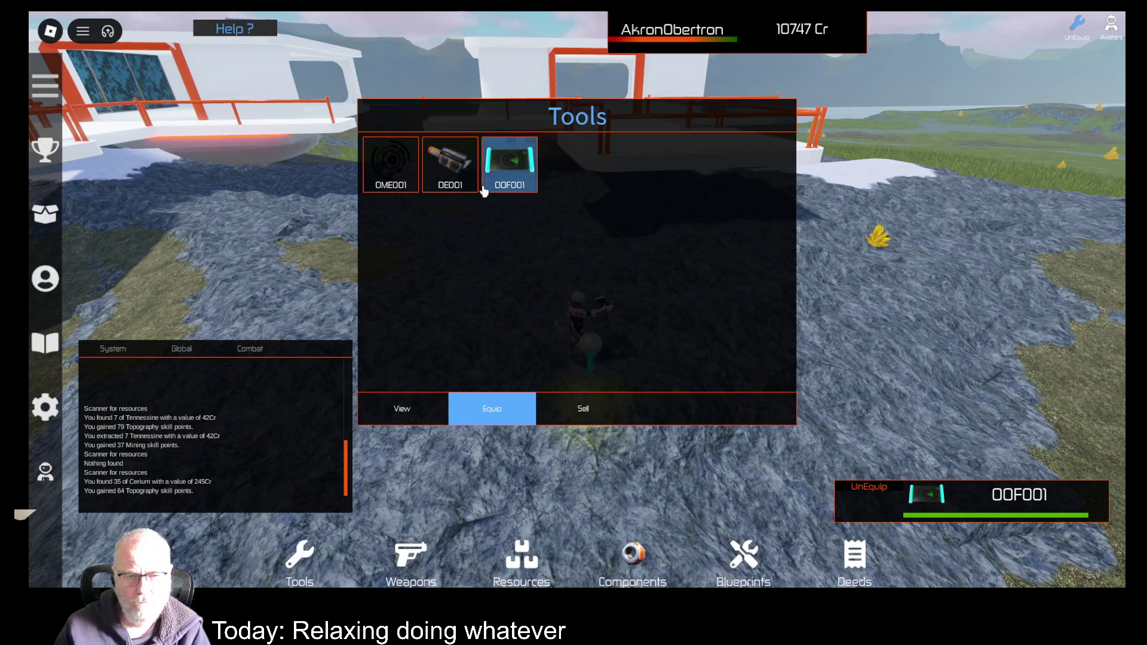
left_click(501, 413)
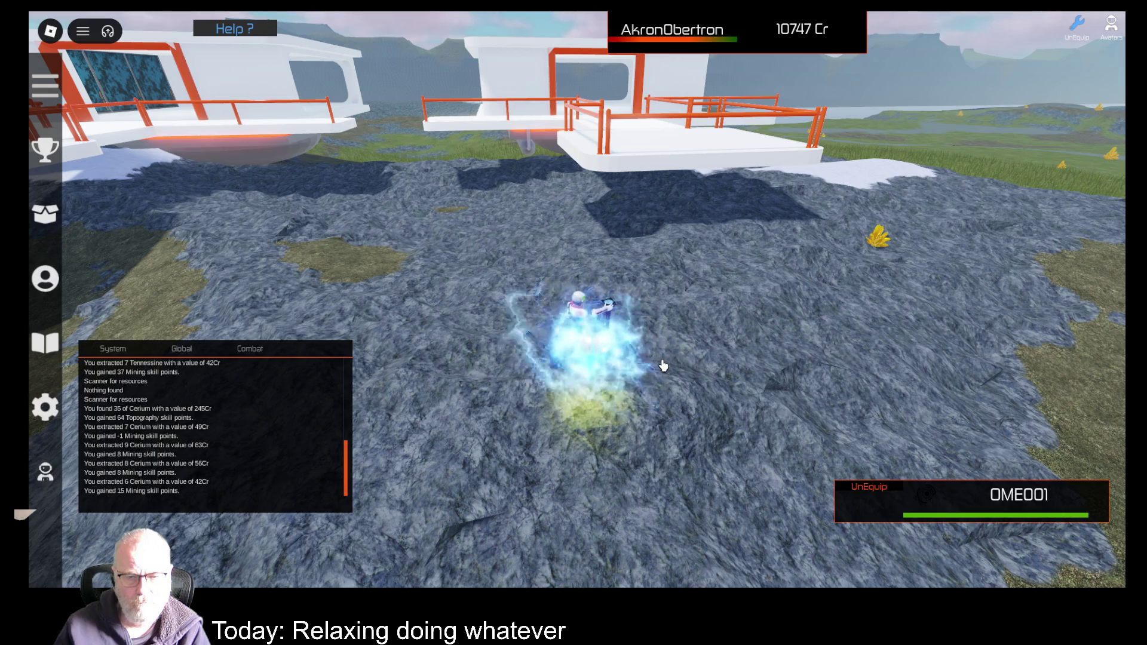
key("w")
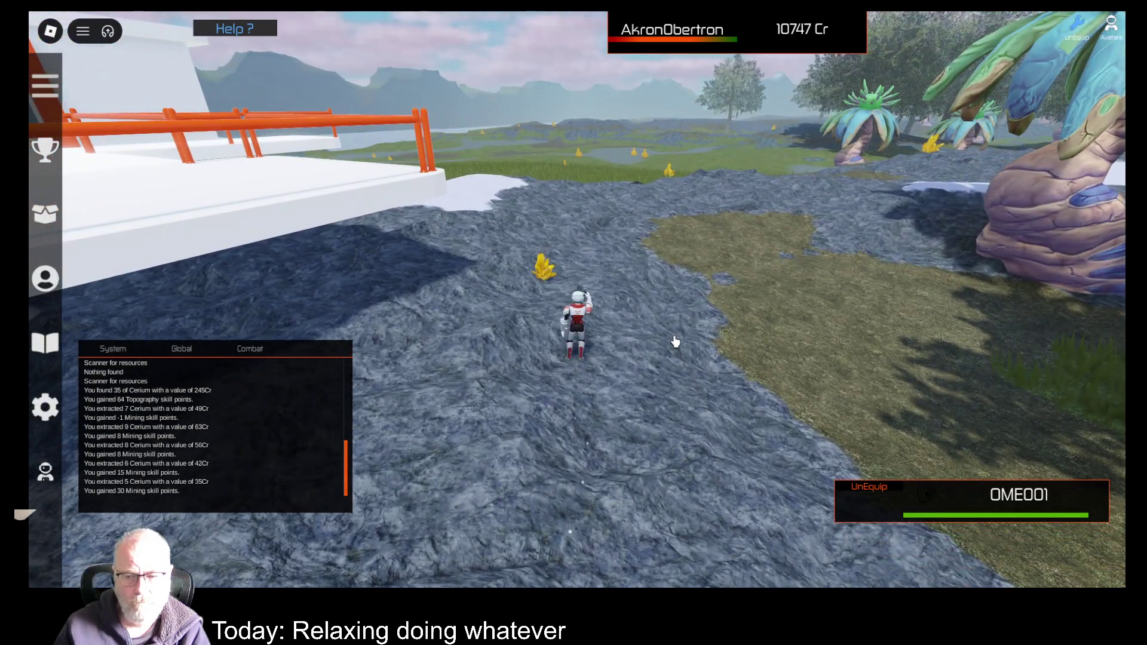
left_click(676, 342)
key("a")
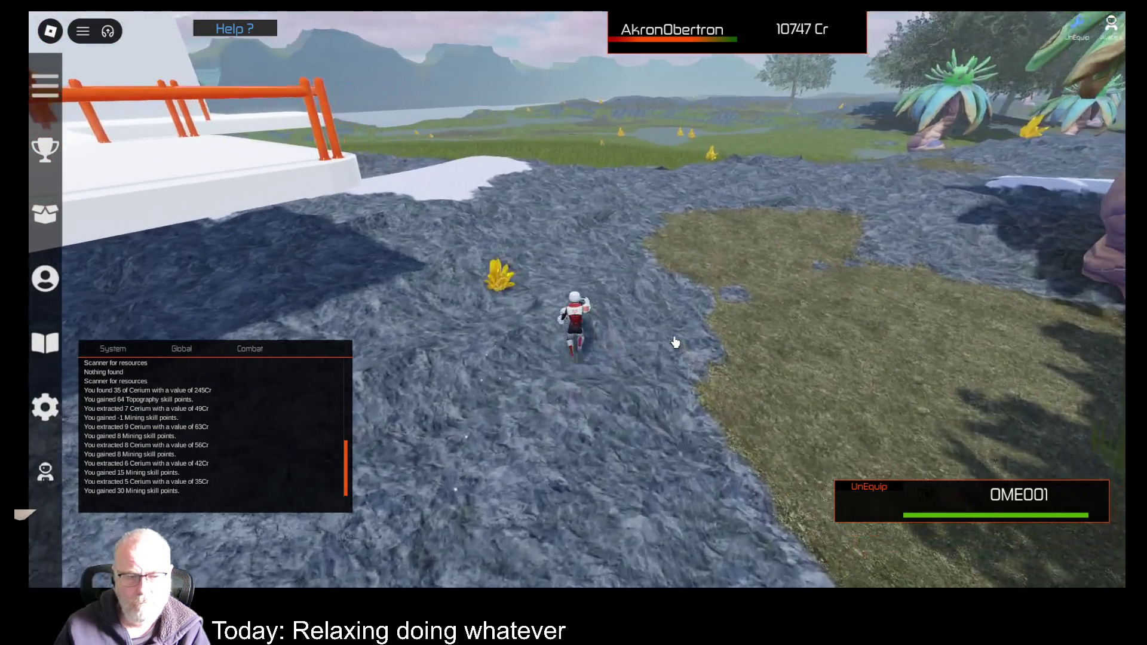
key("w")
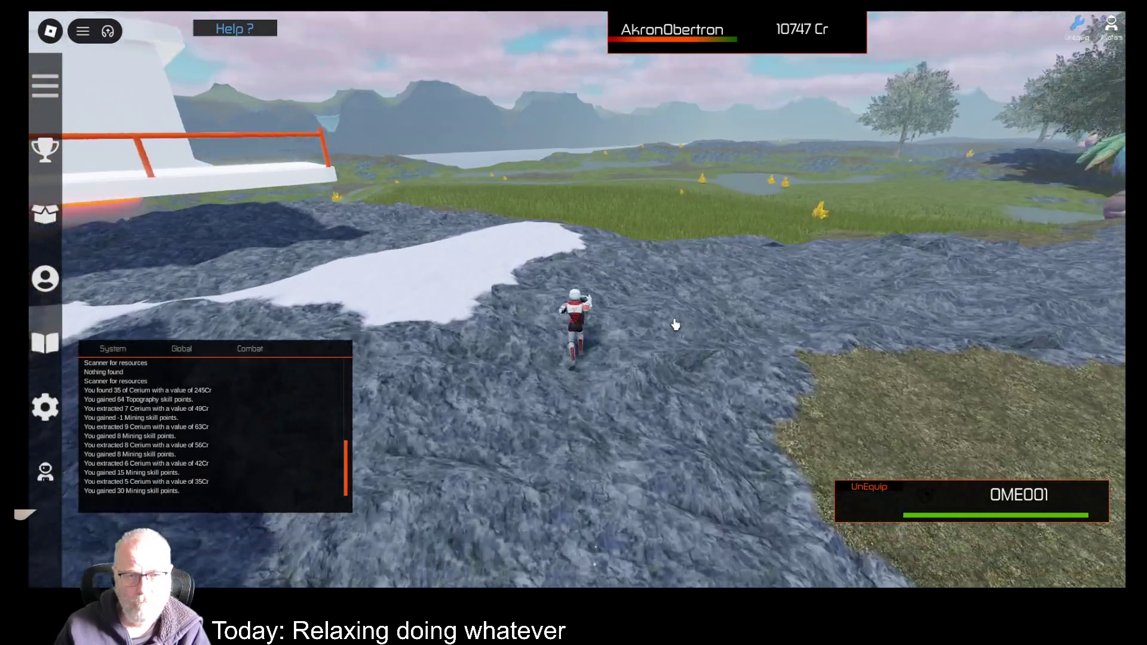
key("w")
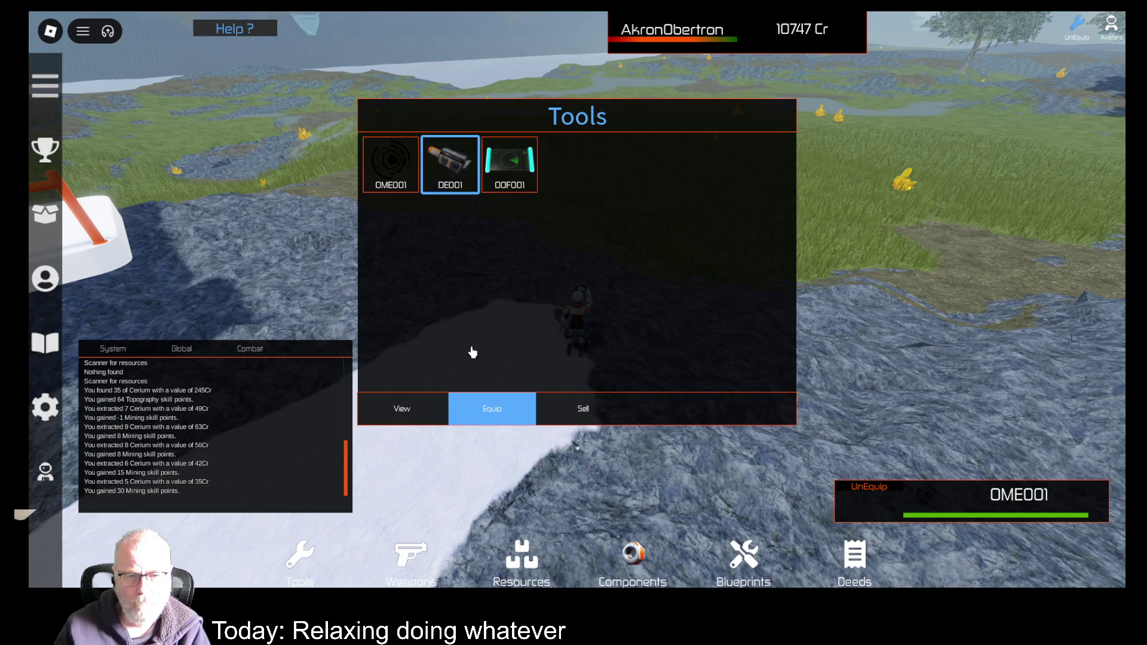
- Run through the grass to the gold crystal, aim DE001 at it, and open the console with F9
key("a")
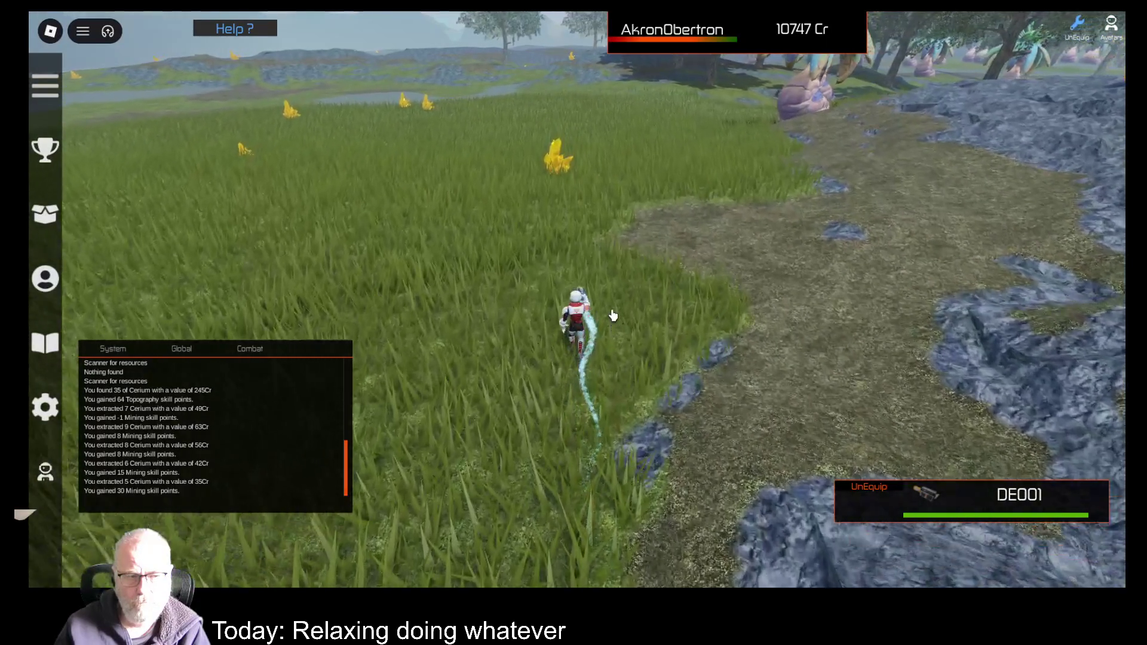
key("w")
key("w")
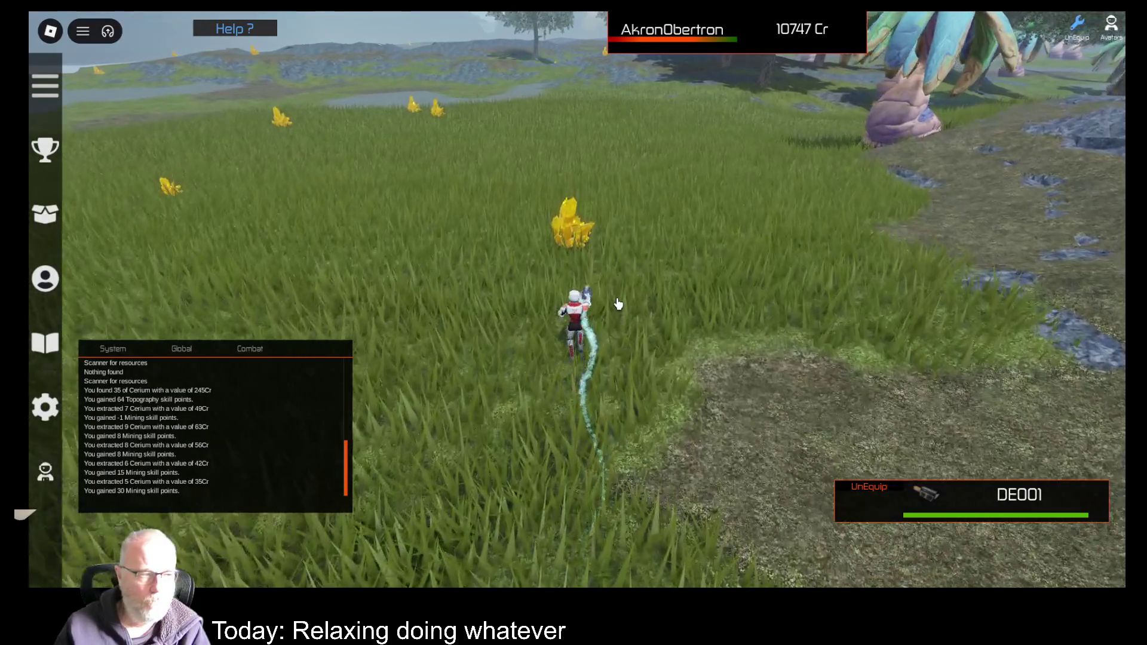
scroll(649, 305, "up", 3)
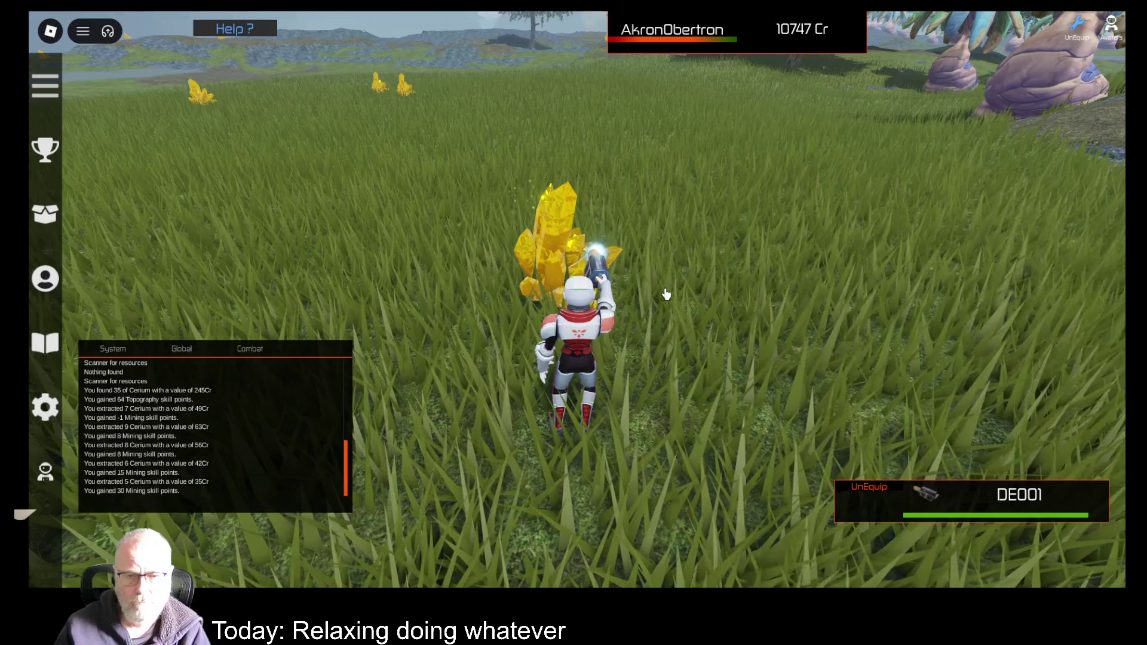
key("Left")
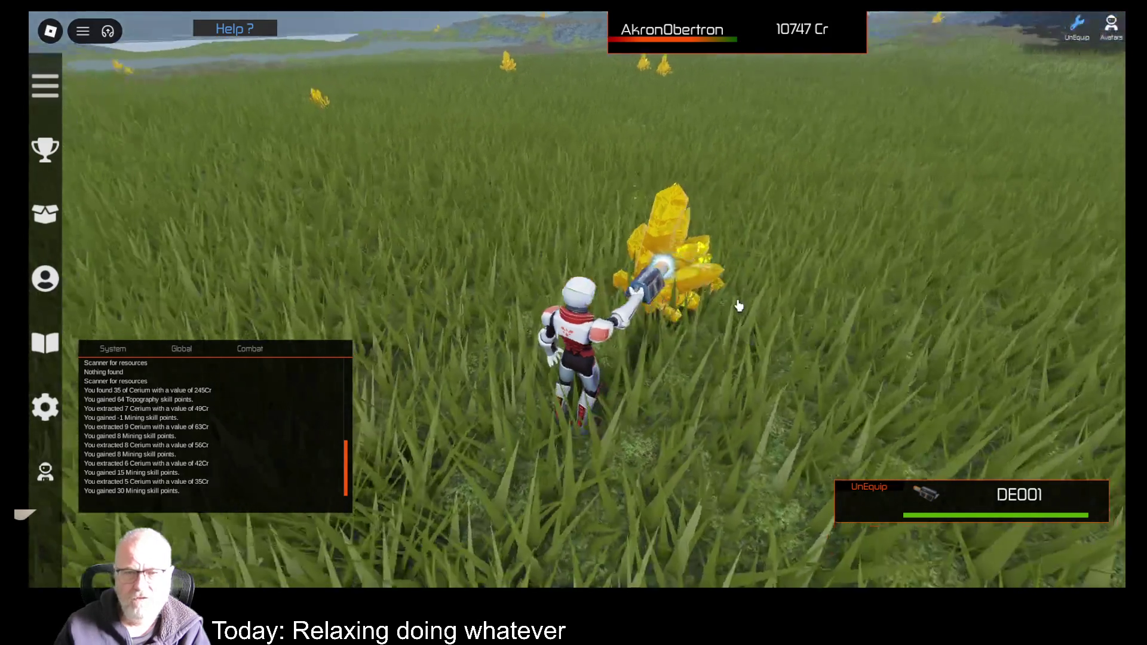
key("F9")
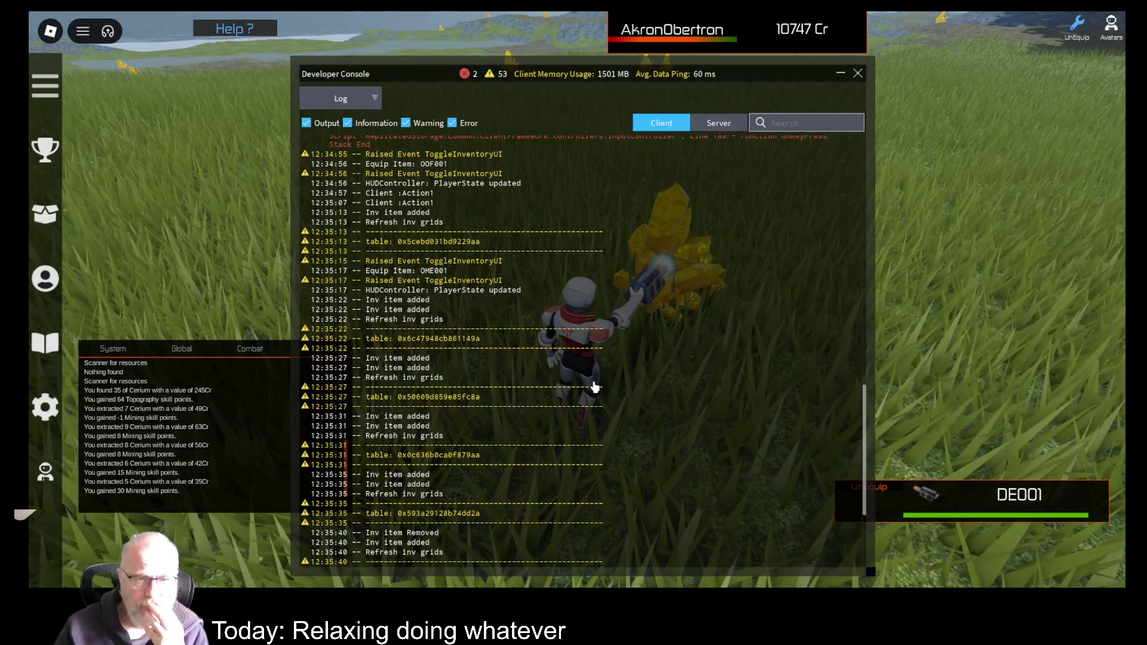
- Scroll through the Server log, then the Client log to the bottom, and close the Developer Console
scroll(595, 387, "up", 6)
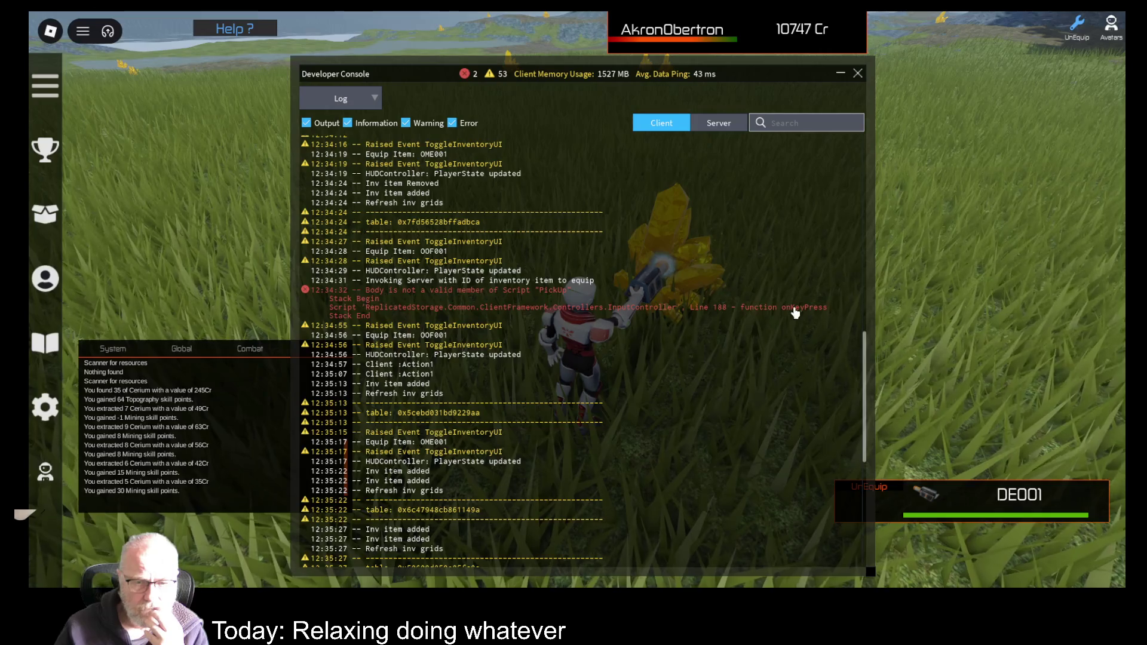
scroll(558, 472, "down", 10)
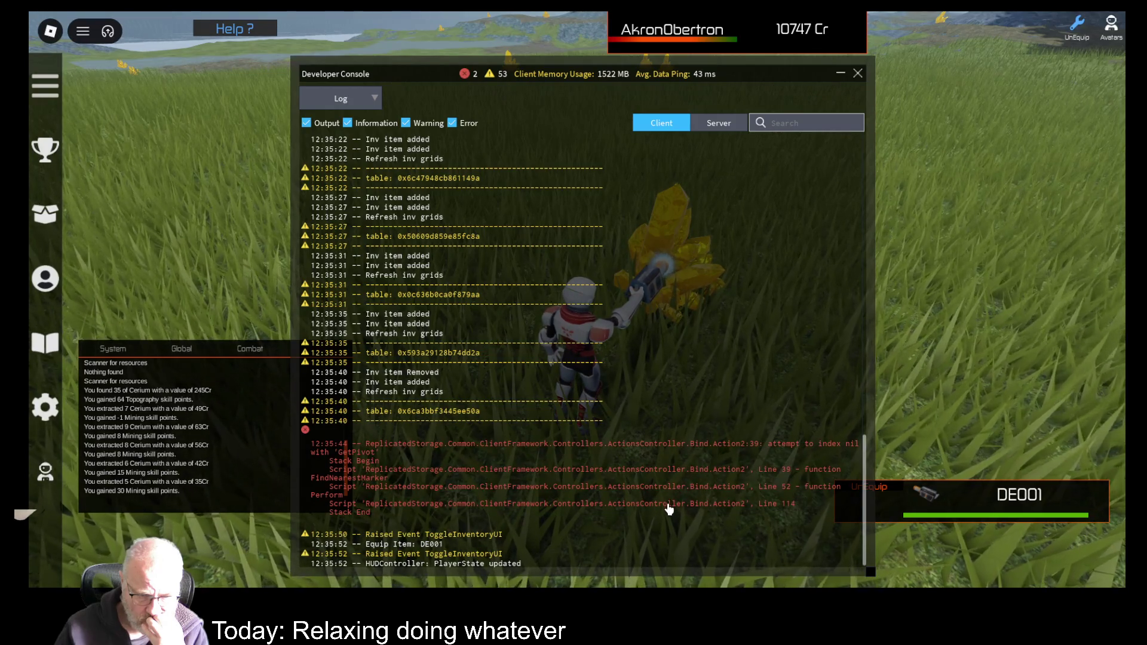
left_click(719, 124)
scroll(646, 439, "down", 15)
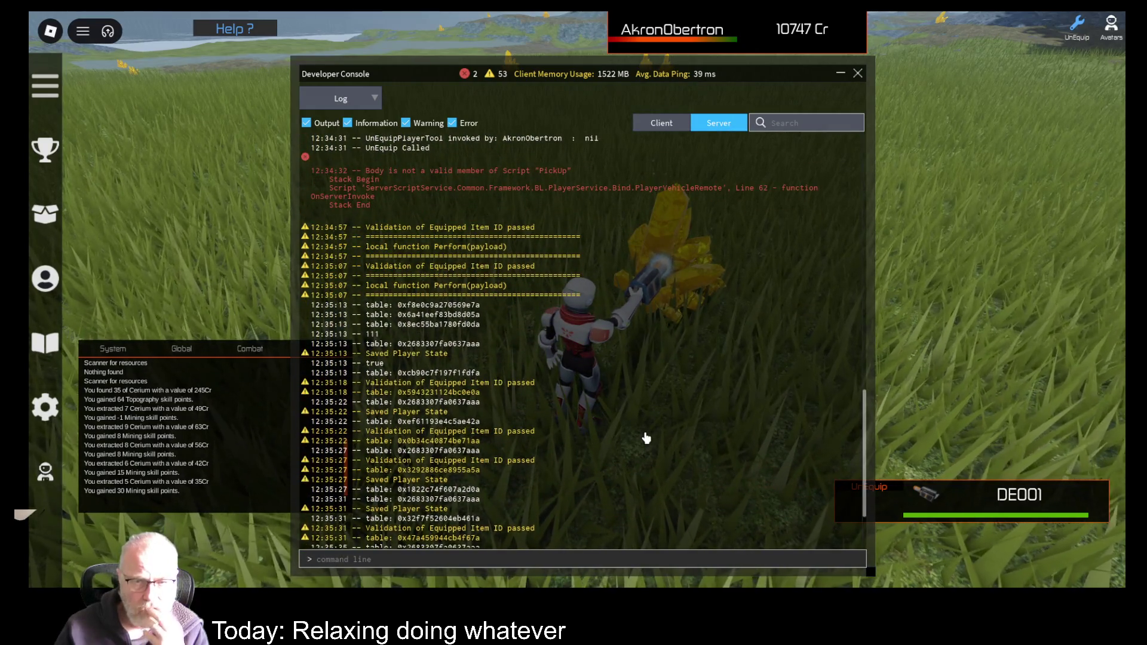
scroll(648, 454, "down", 3)
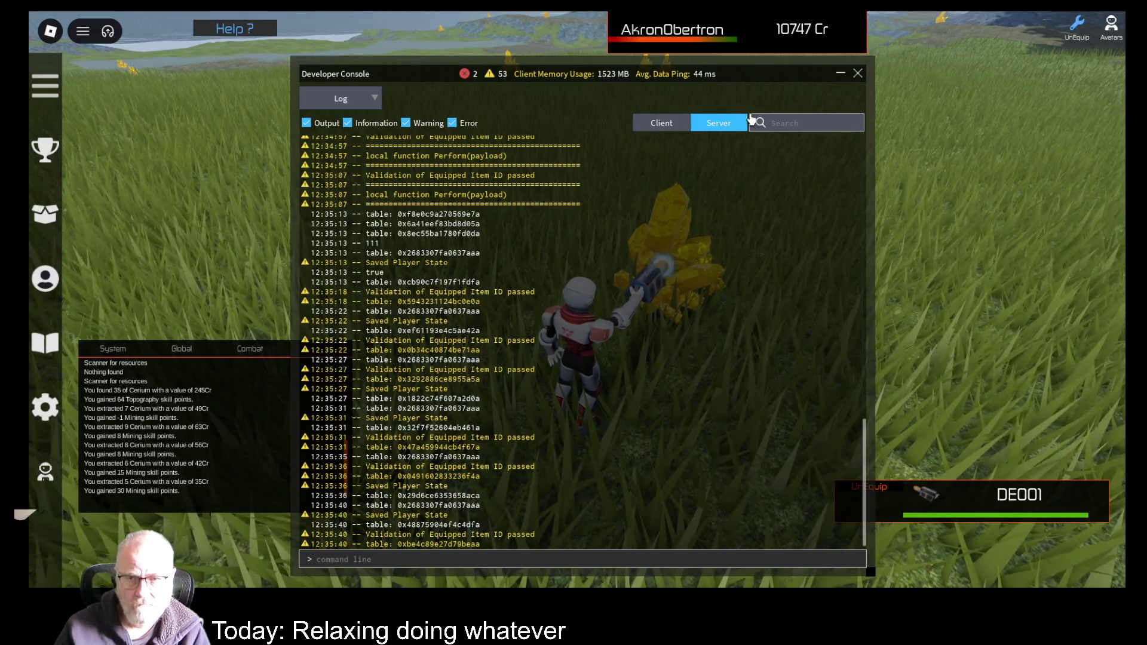
left_click(670, 124)
scroll(579, 546, "down", 15)
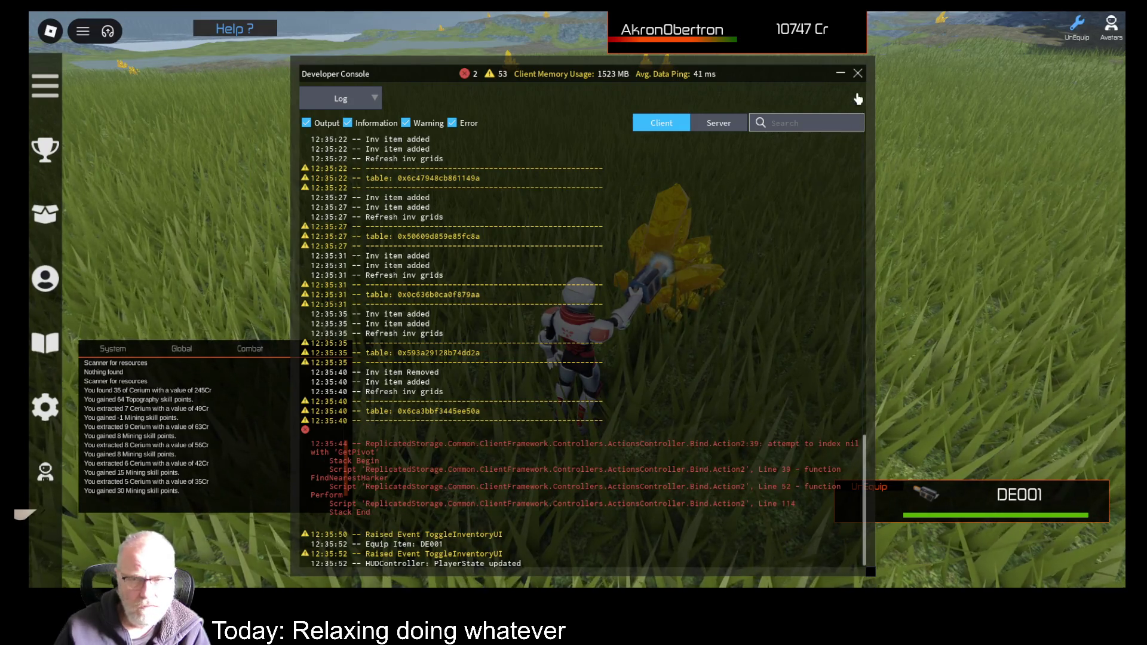
left_click(858, 74)
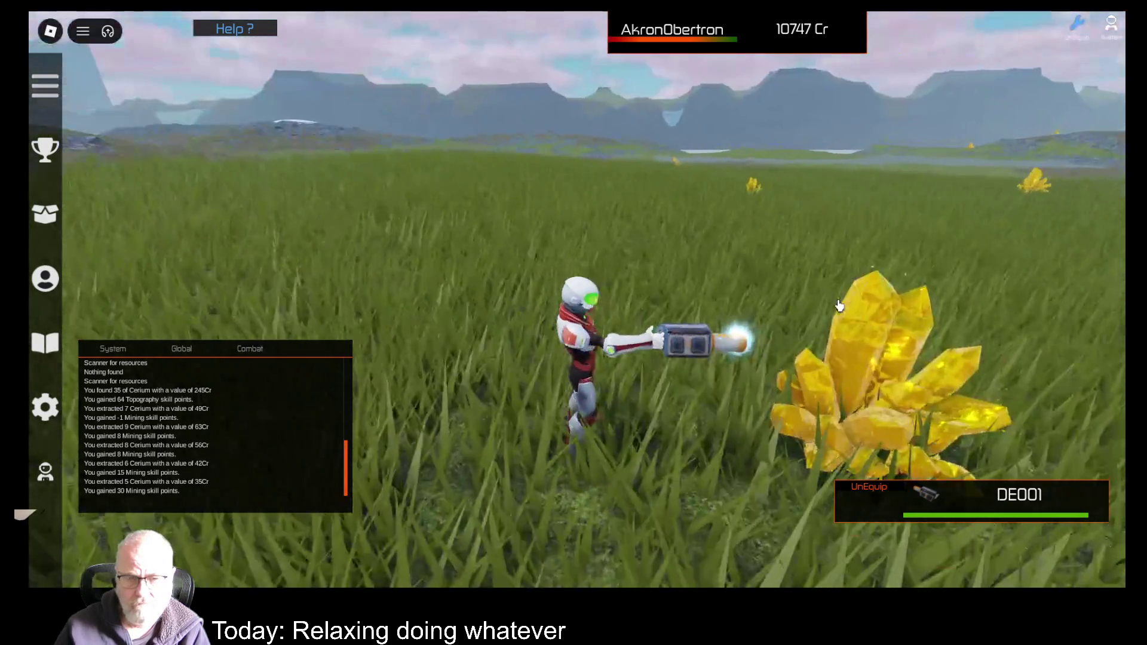
- Circle the gold crystal and turn toward the blue-leaved plants and rocky hillside
key("s")
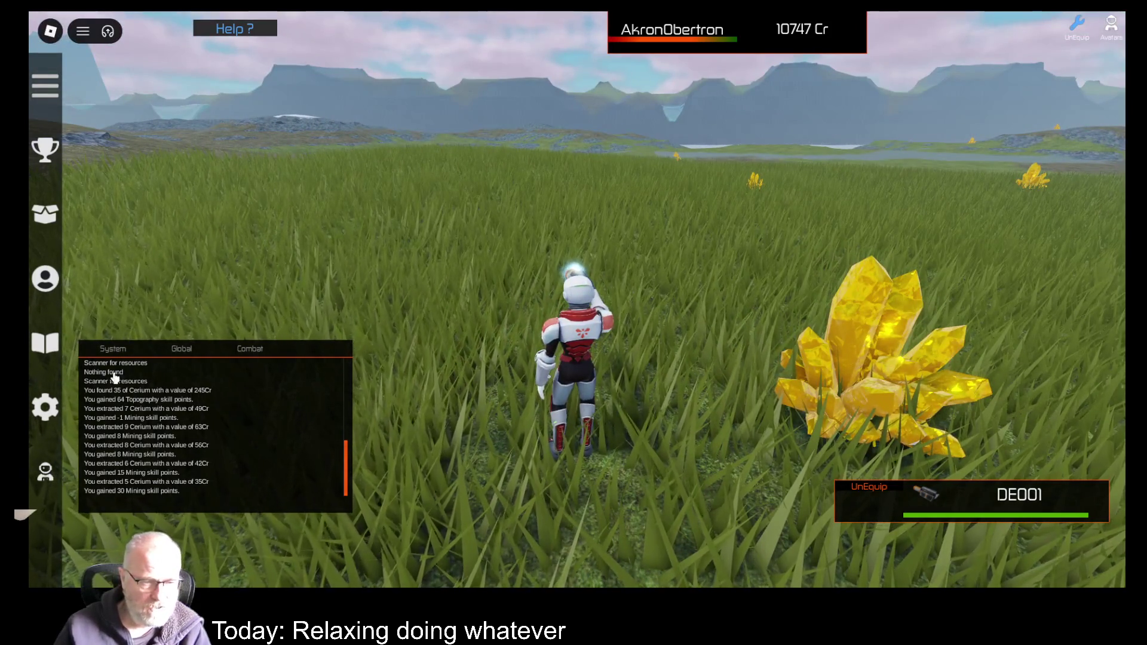
scroll(665, 370, "down", 5)
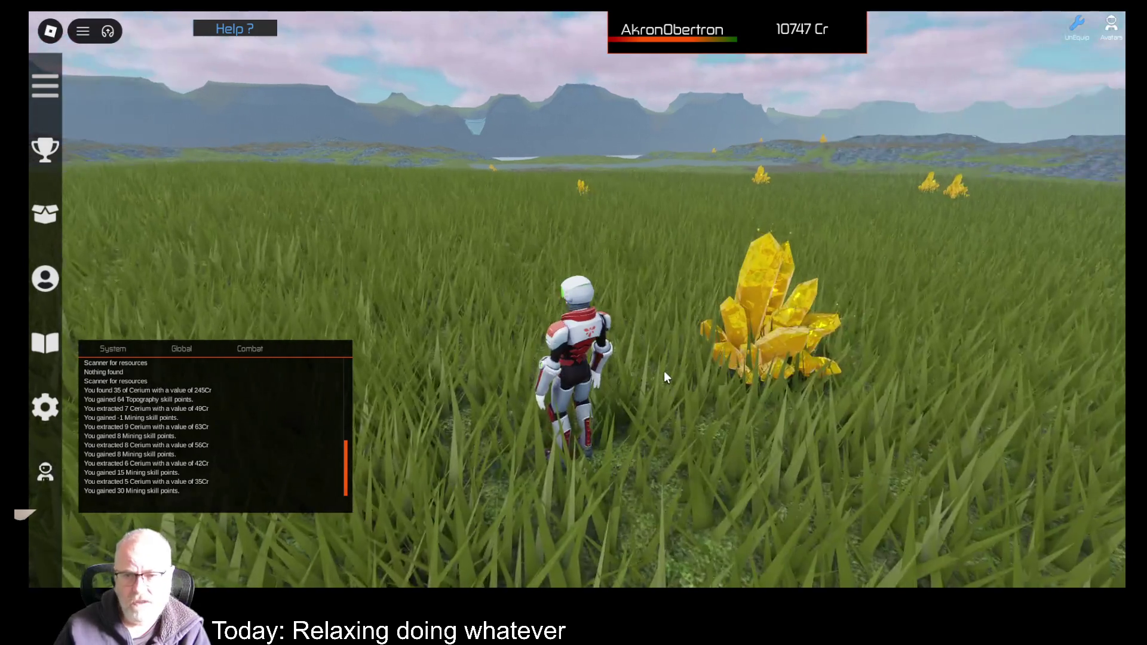
key("Left")
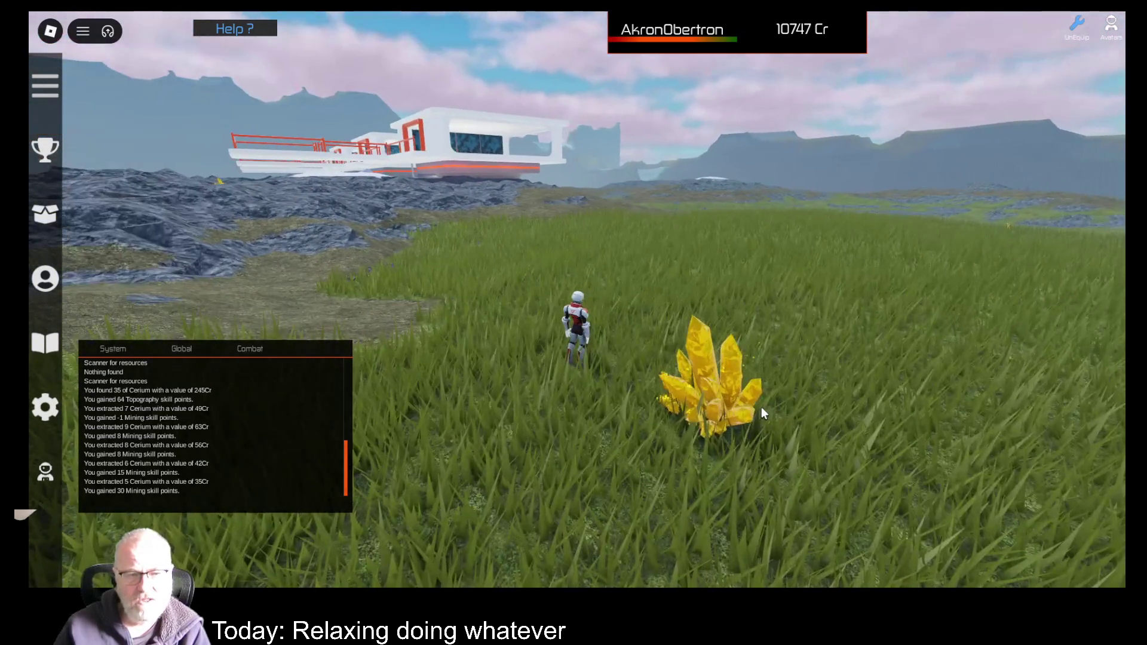
key("Right")
key("w")
key("Right")
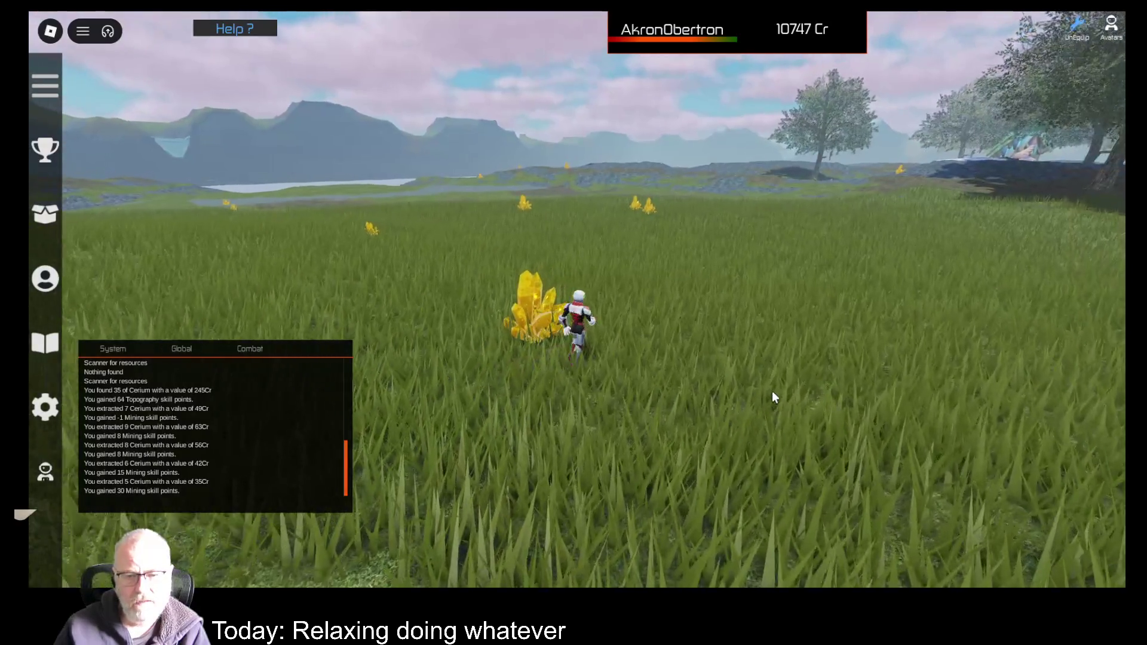
key("s")
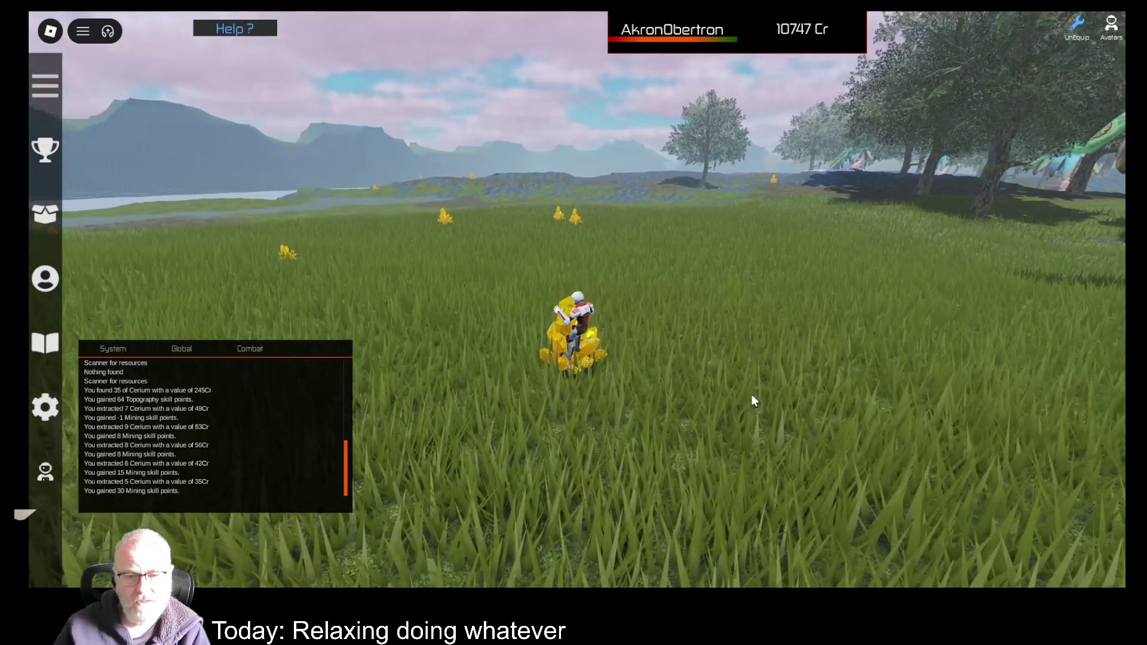
key("d")
key("Right")
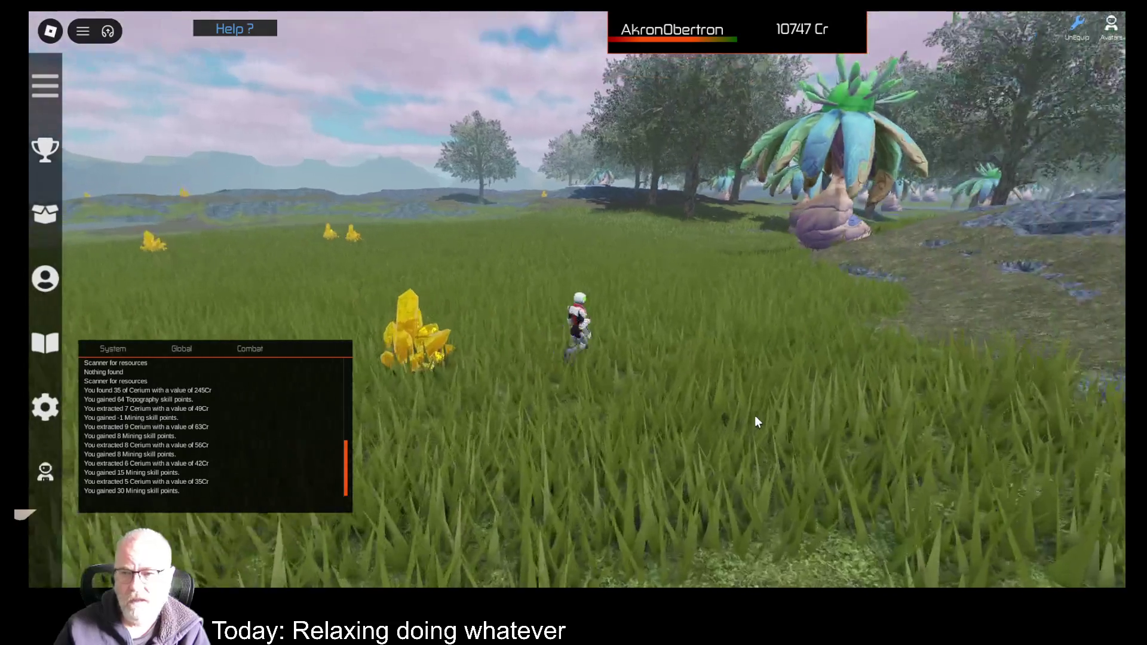
key("Right")
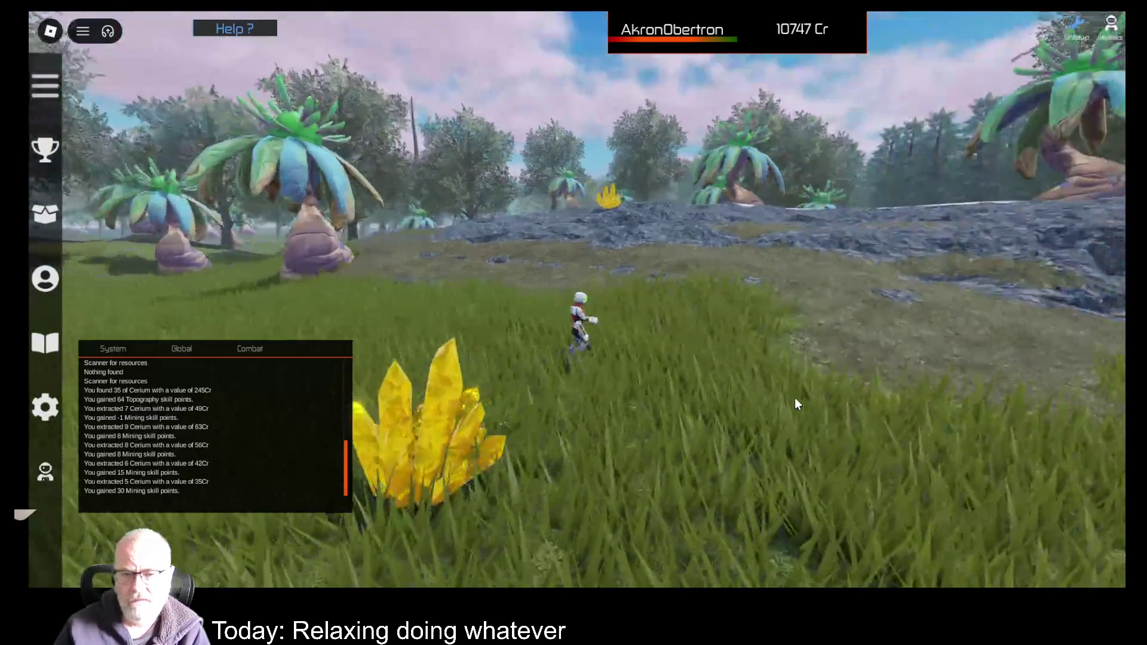
- Run across the rocky terrain onto the snow patch and jump toward the white ship's deck
key("w")
key("w")
key("Right")
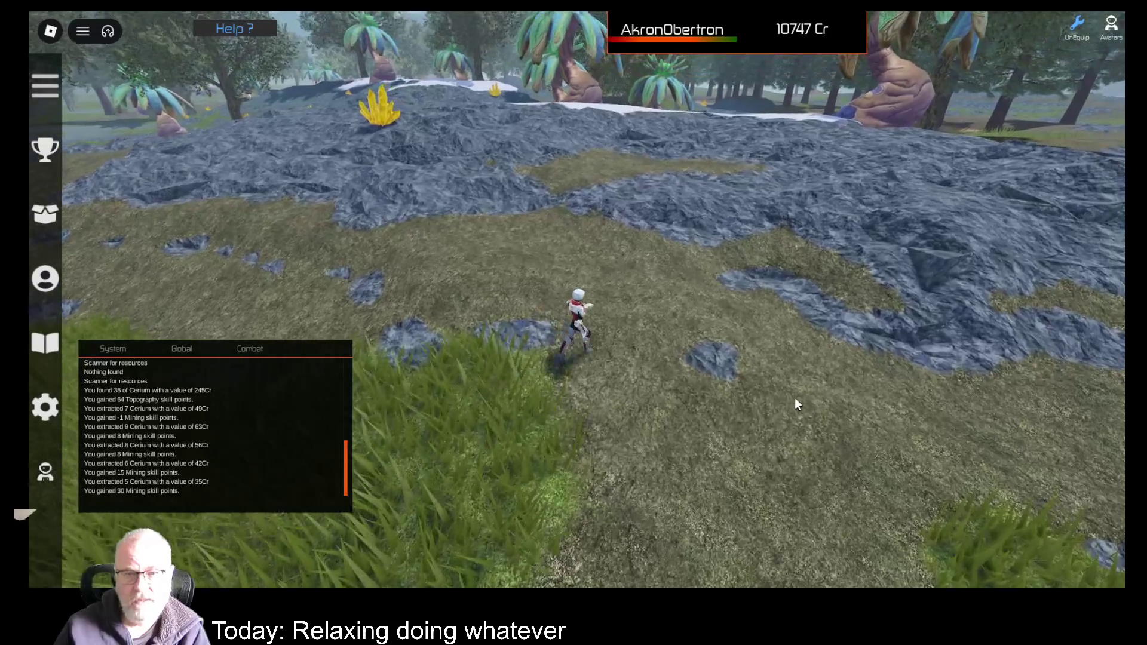
key("Right")
key("w")
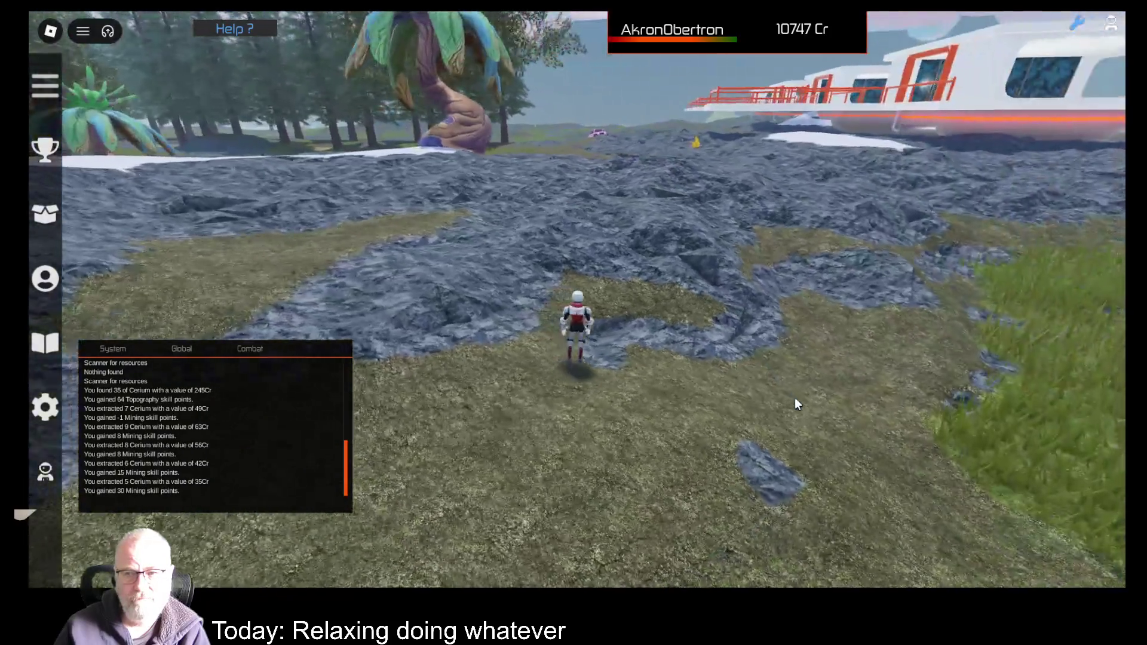
key("Right")
key("w")
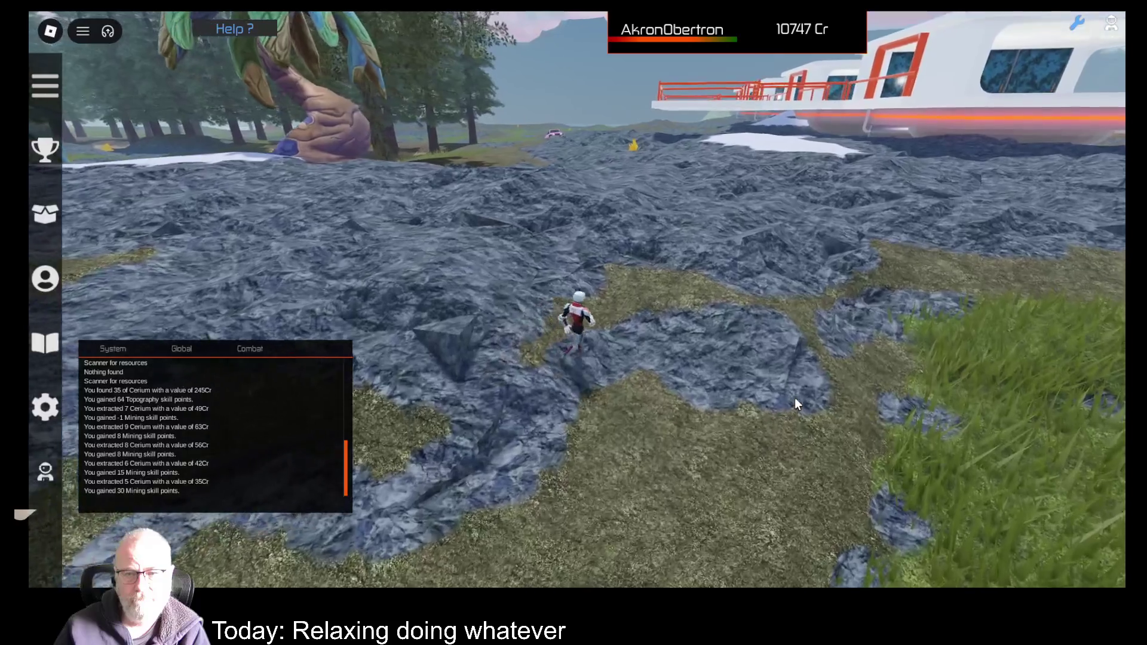
key("w")
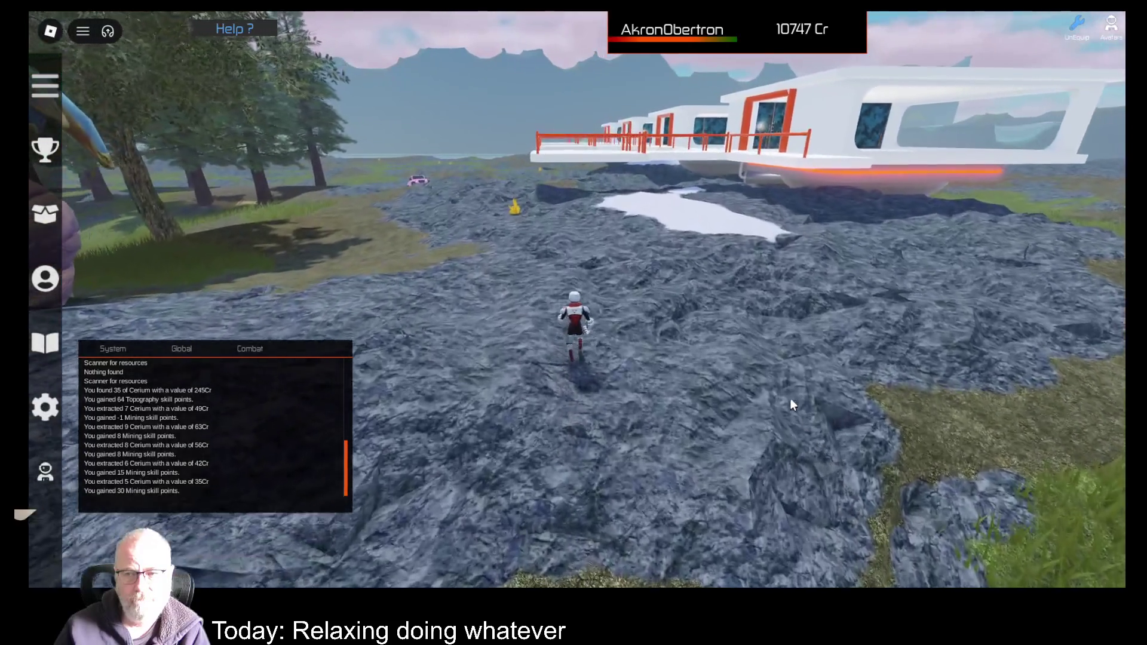
key("Right")
key("w")
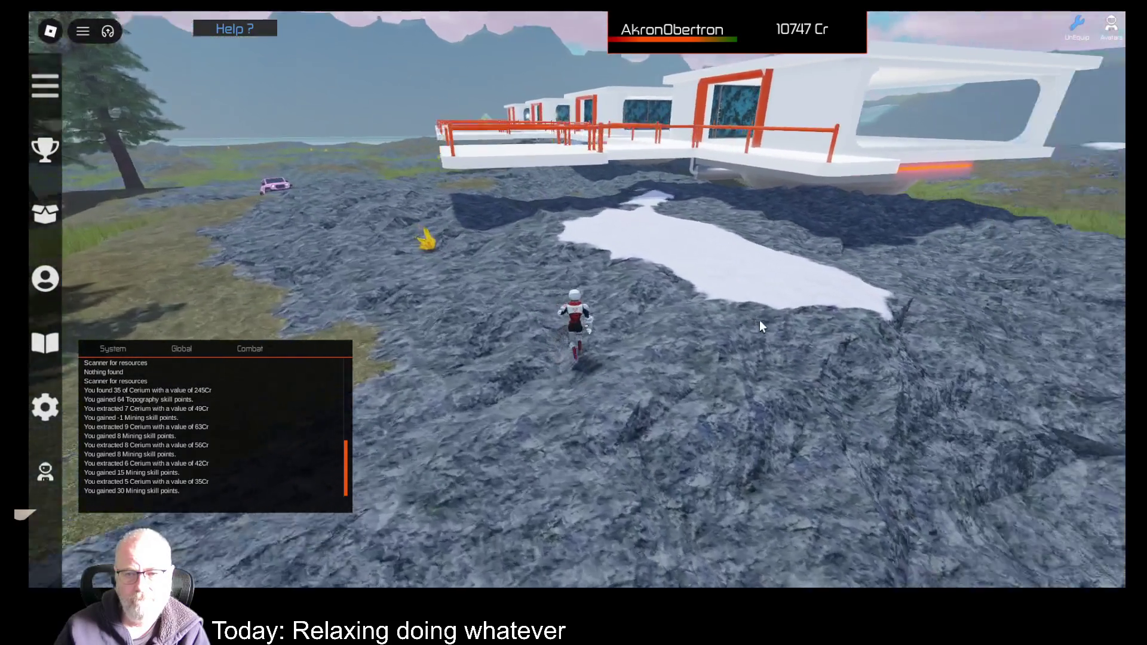
key("w")
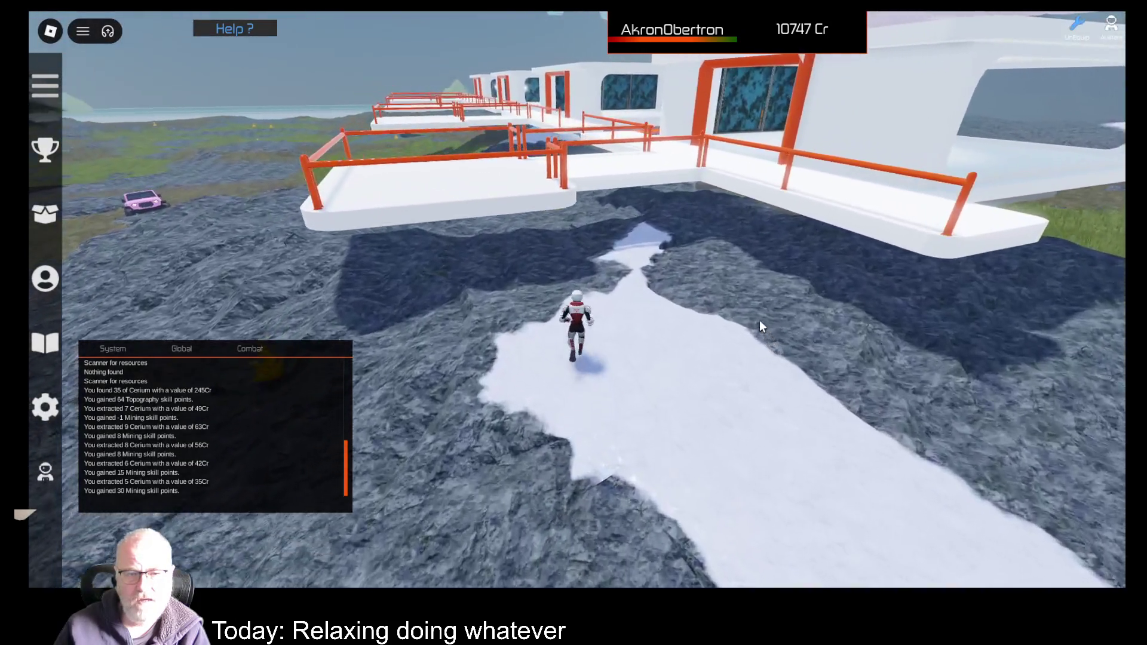
key("Left")
key("space")
- Jump back onto the white deck, walk into the ship, and leap out through the window
key("s")
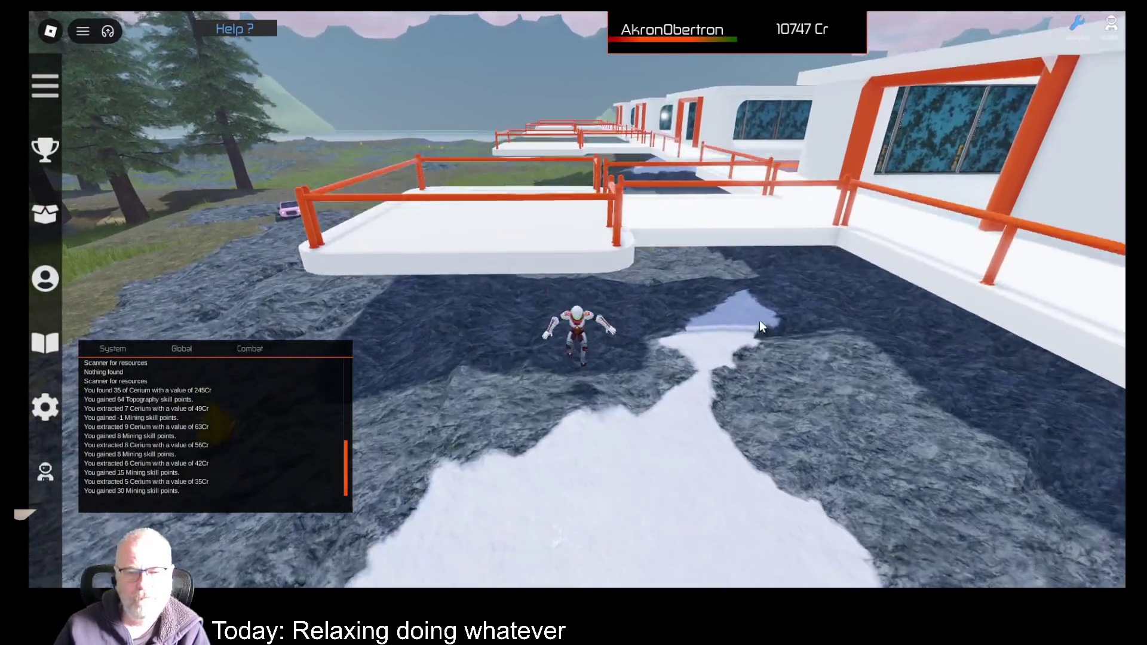
key("w")
key("space")
key("w")
key("Right")
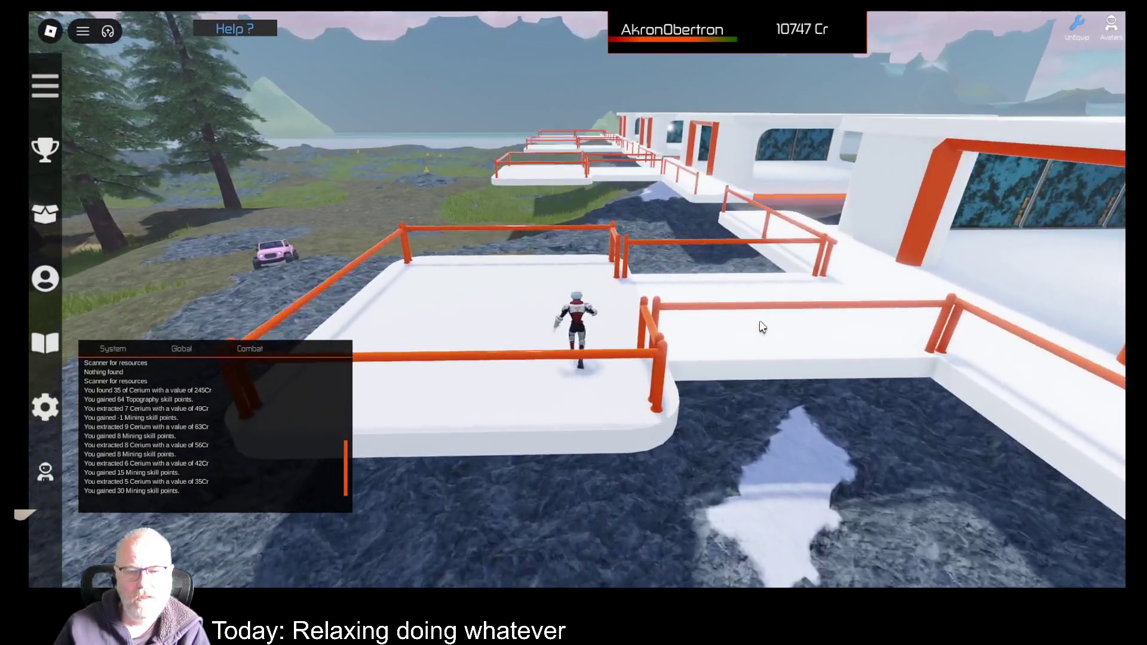
key("w")
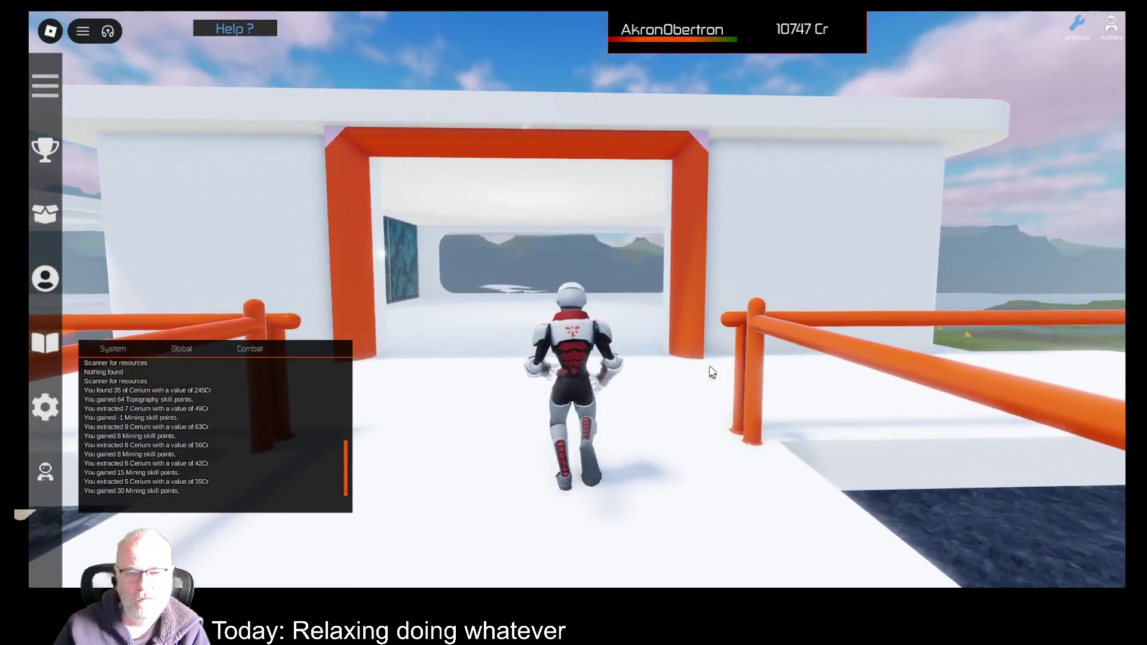
key("w")
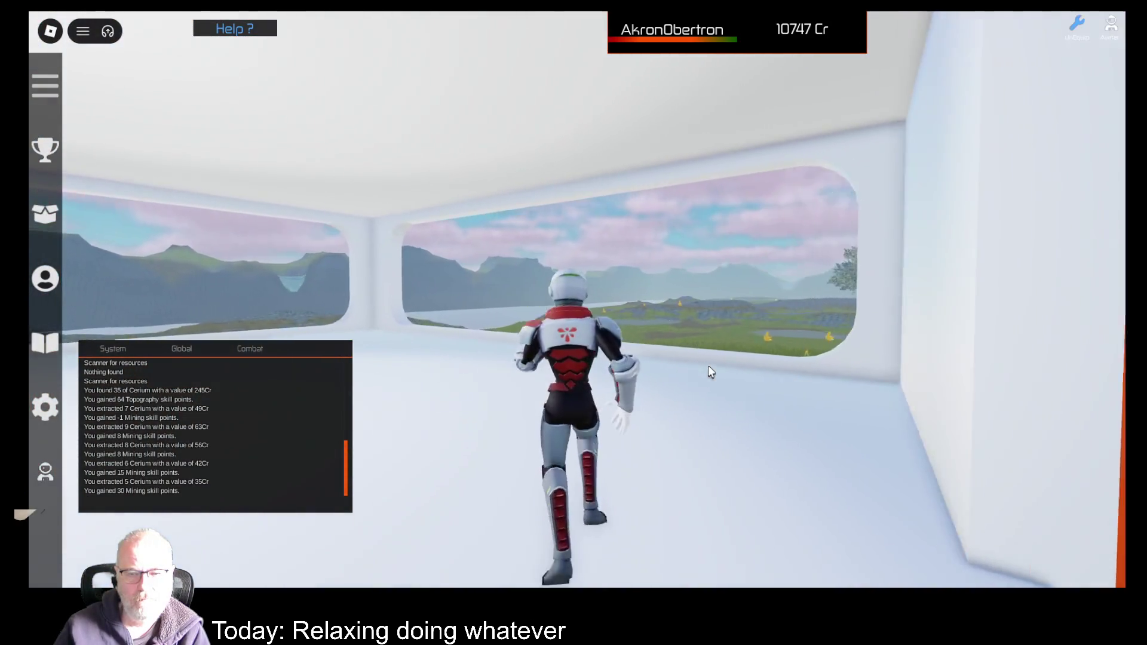
key("space")
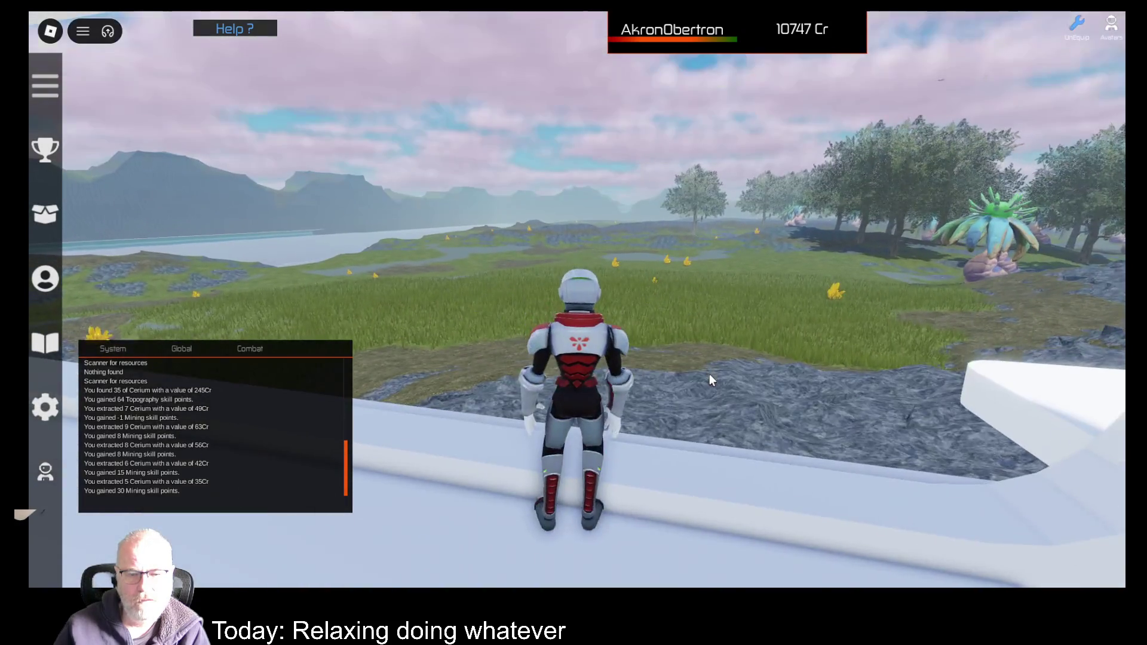
- Run along the outer wall, jump onto the orange-railed platform, and enter the doorway
key("d")
key("Left")
key("w")
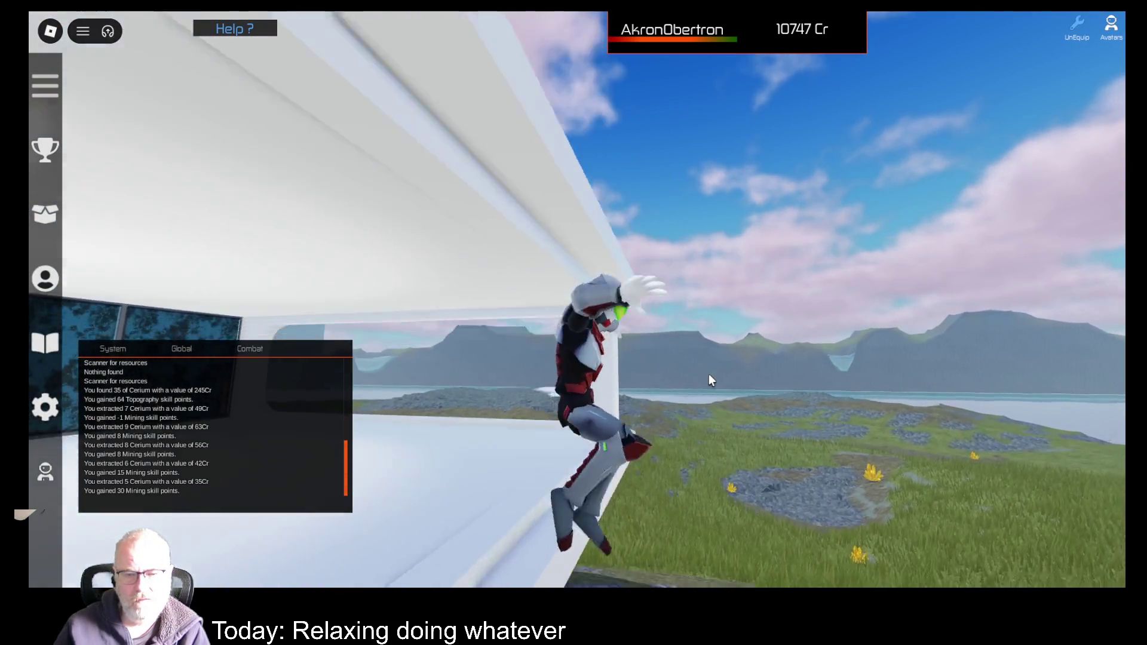
key("Left")
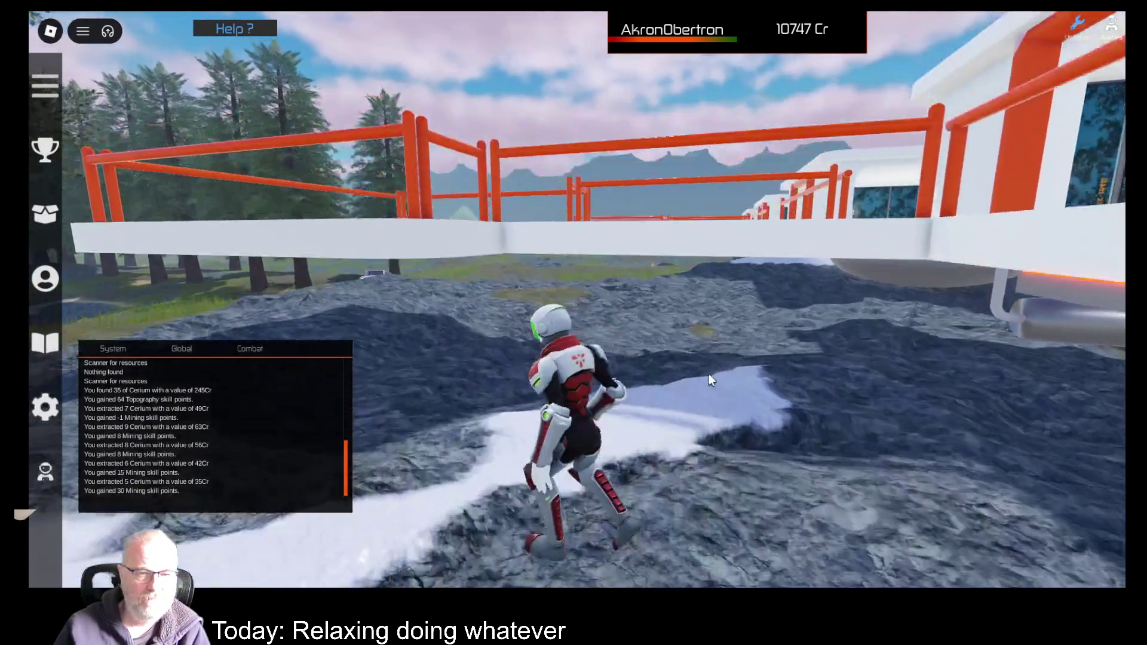
key("space")
key("d")
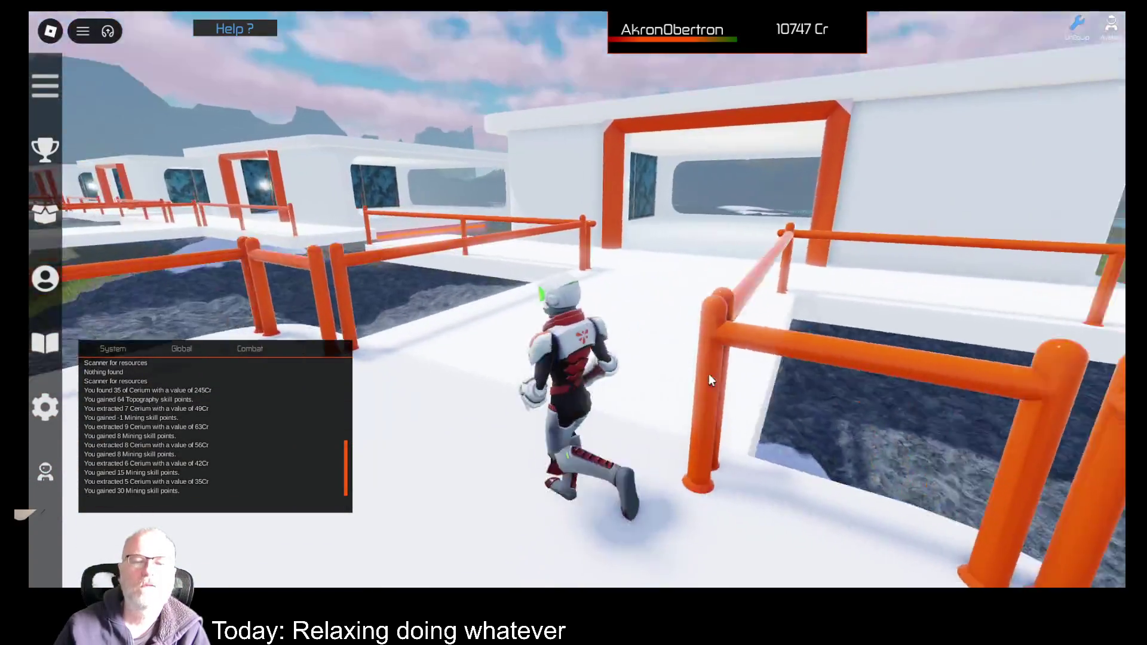
key("w")
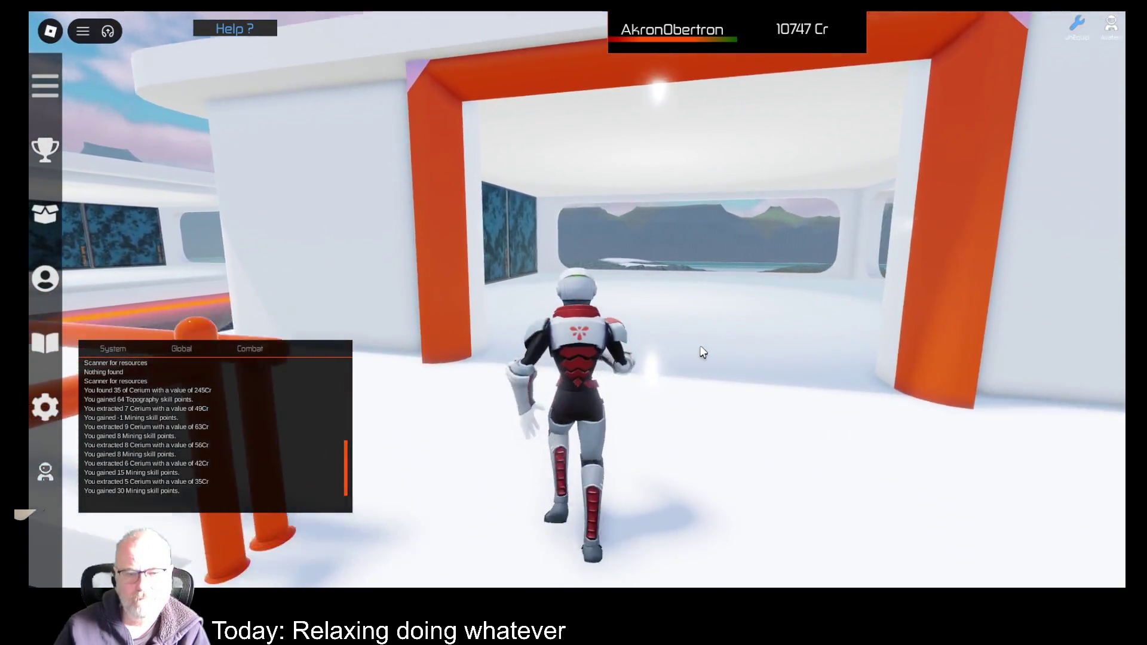
- Pass the blue wall panels, drop to the lower platform, and run around back into the building
key("a")
key("w")
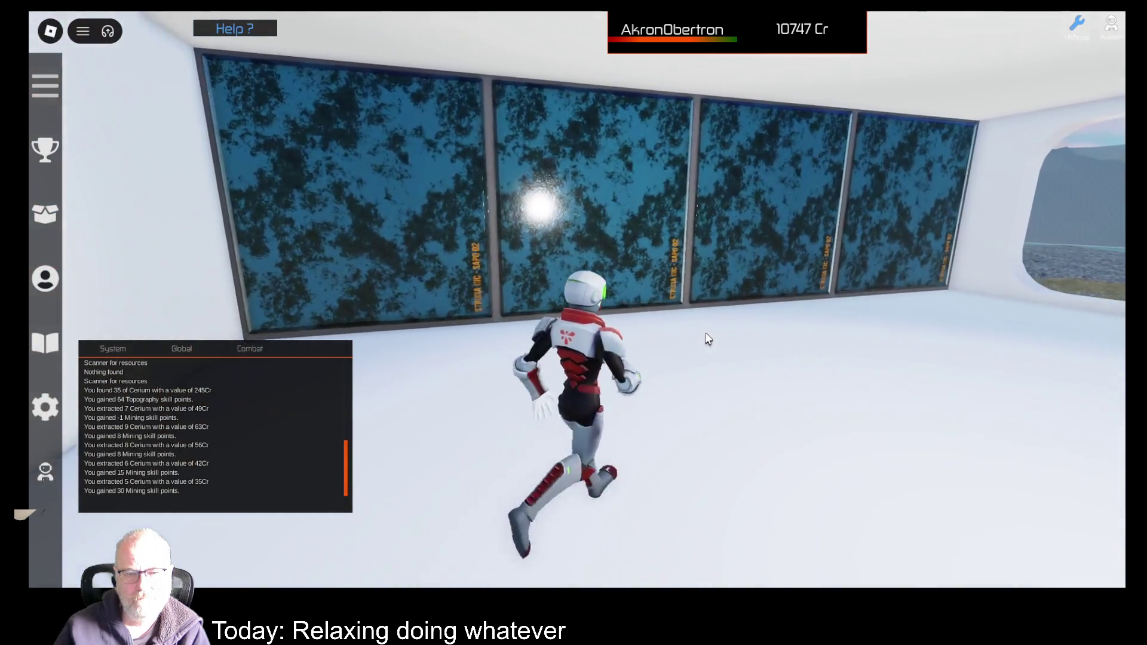
key("d")
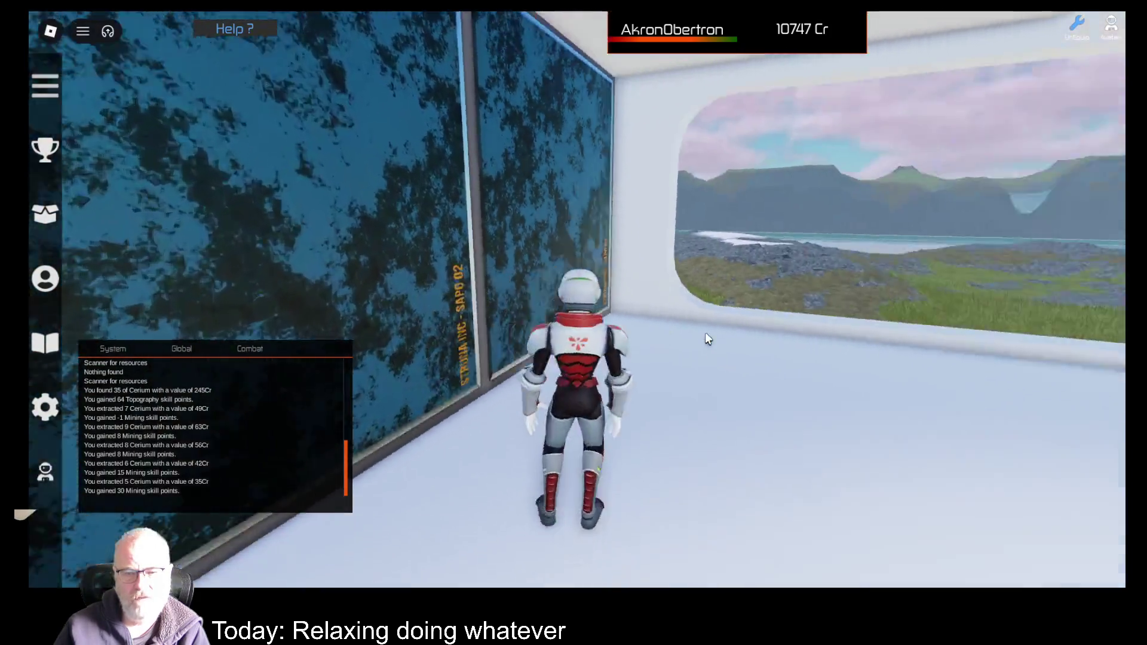
key("d")
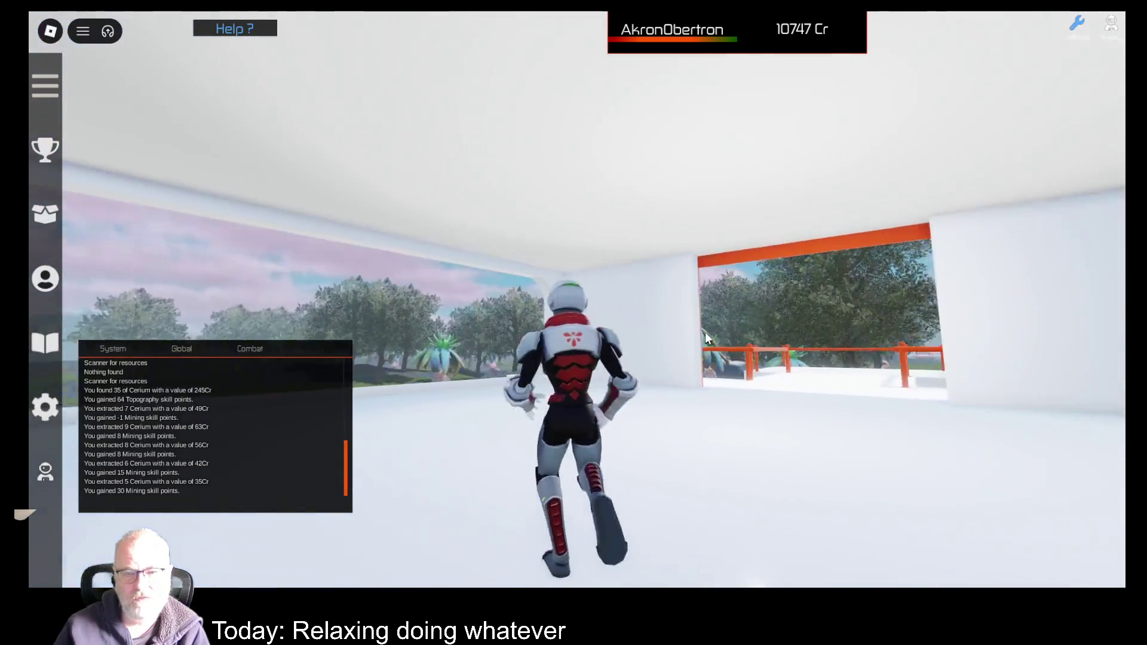
key("w")
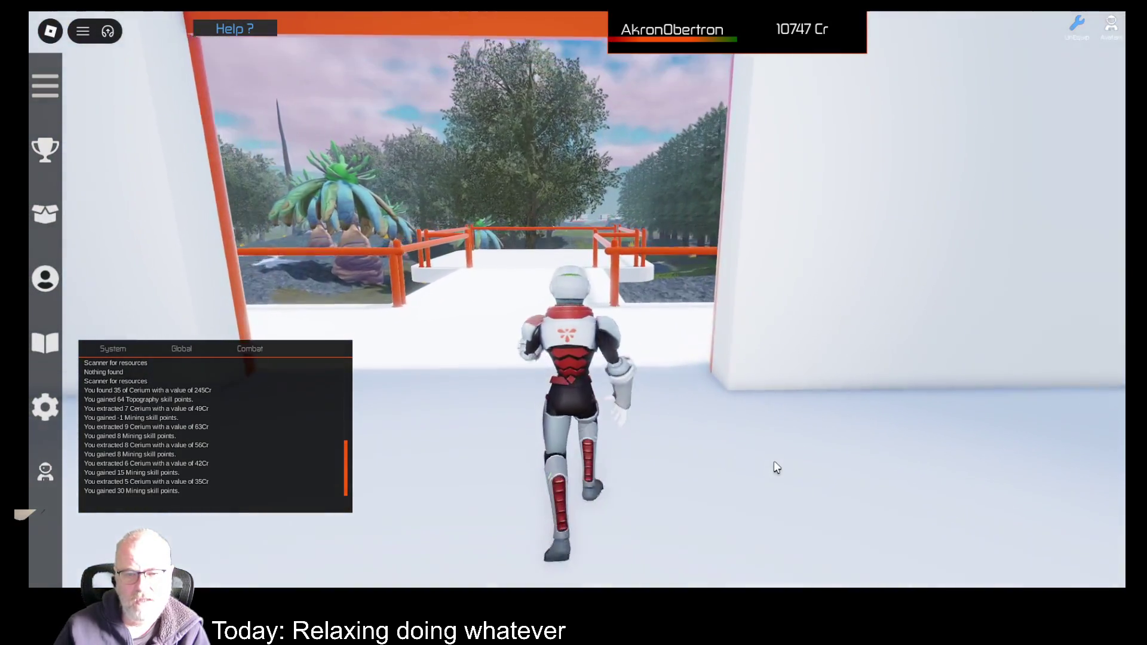
key("w")
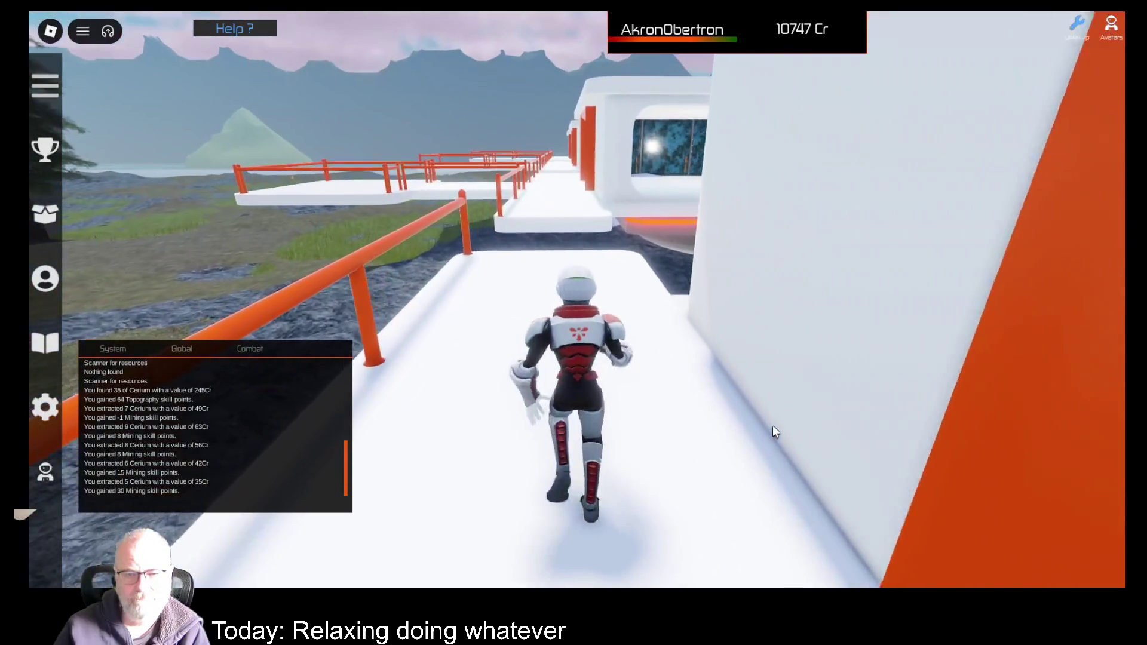
key("a")
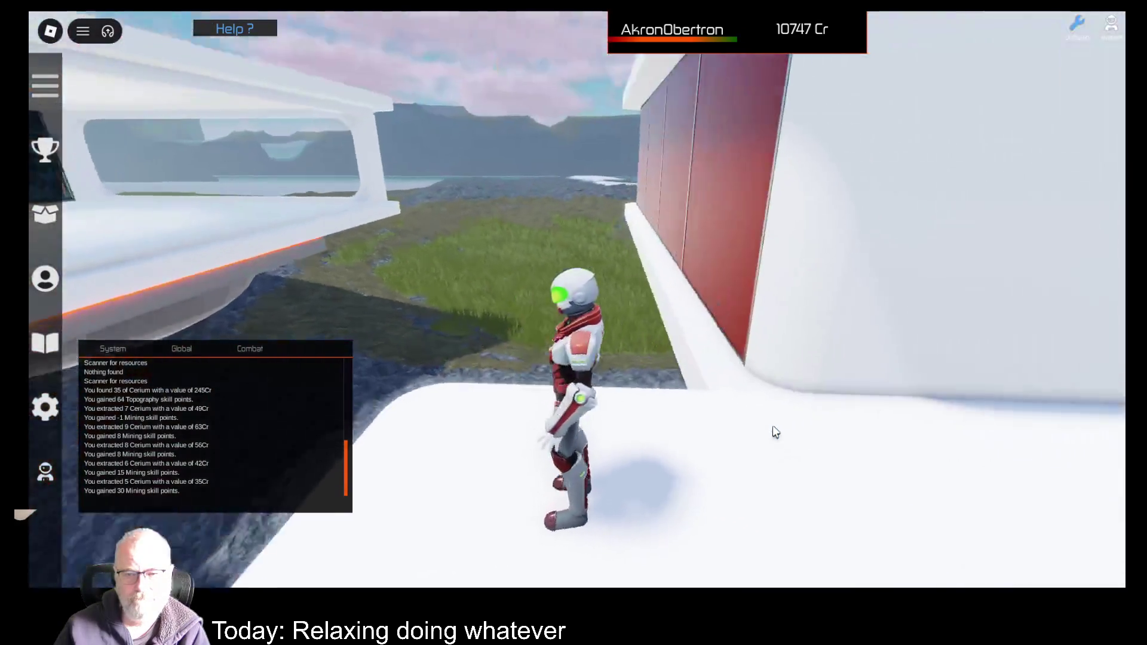
key("a")
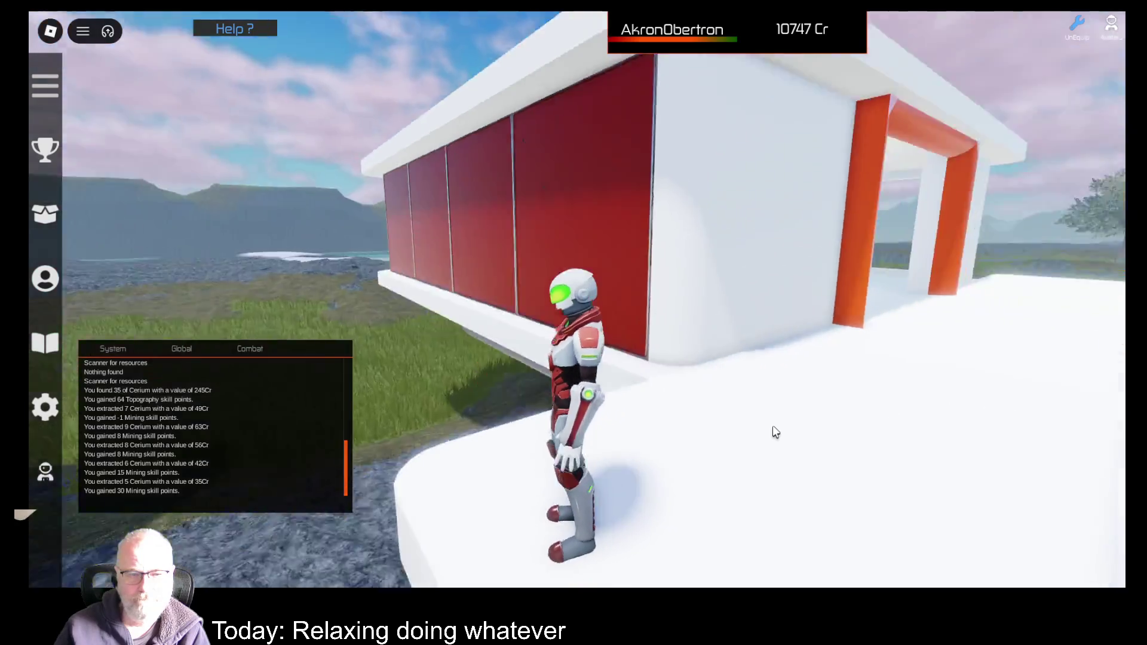
key("s")
key("w")
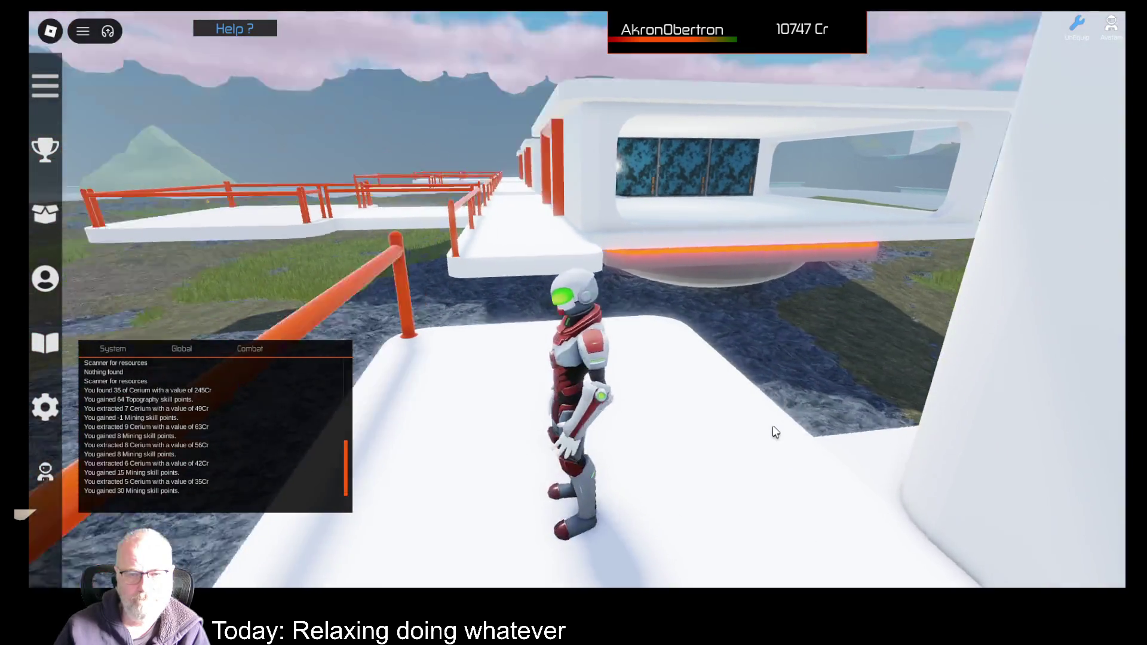
key("w")
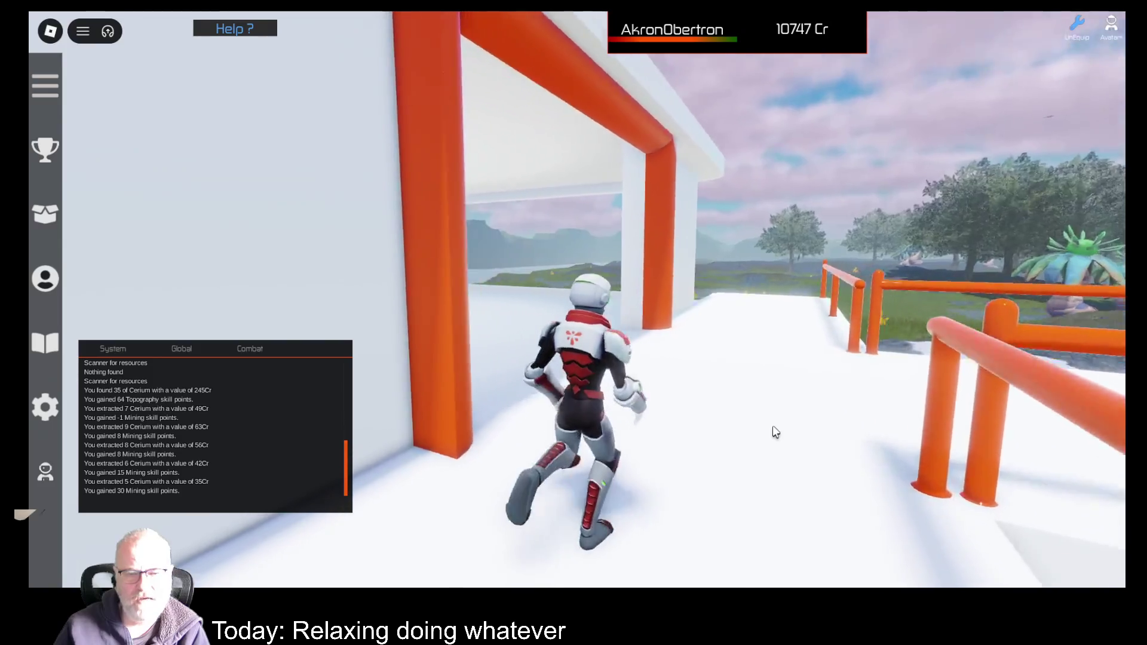
- Pace the room past the orange pillar and along the blue wall panels
key("s")
key("a")
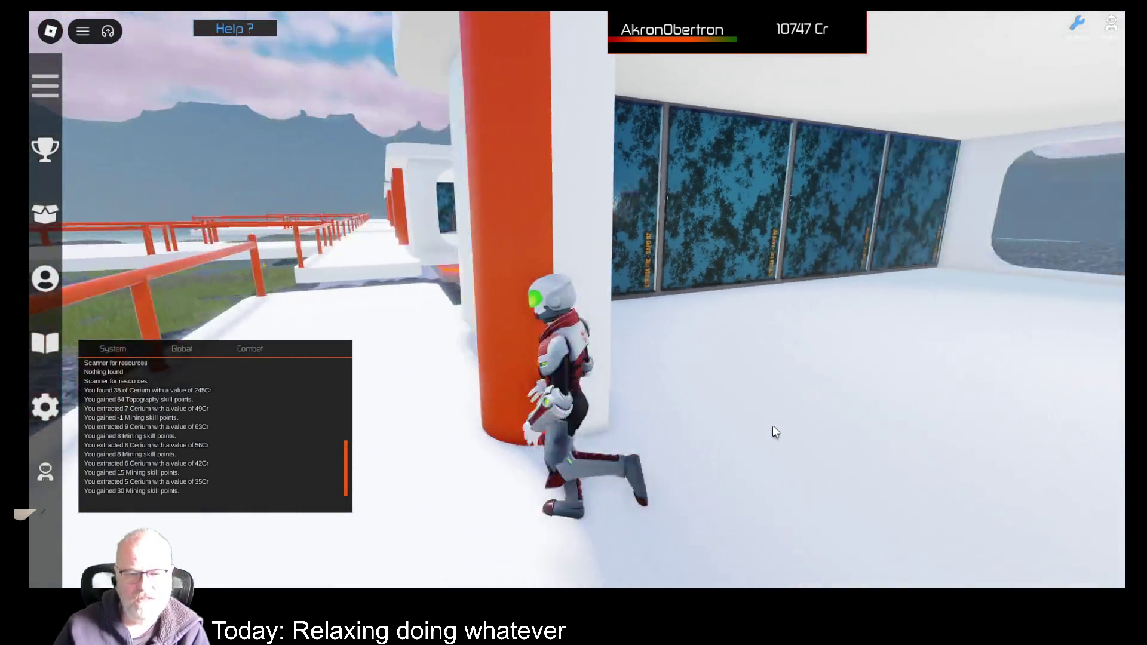
key("d")
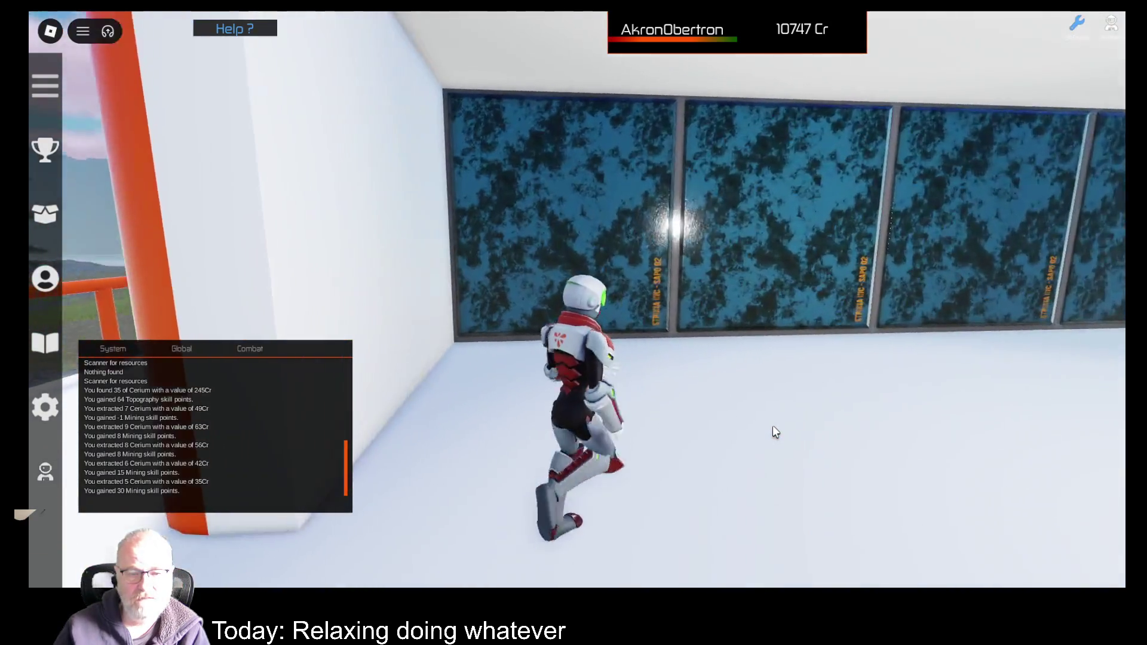
key("d")
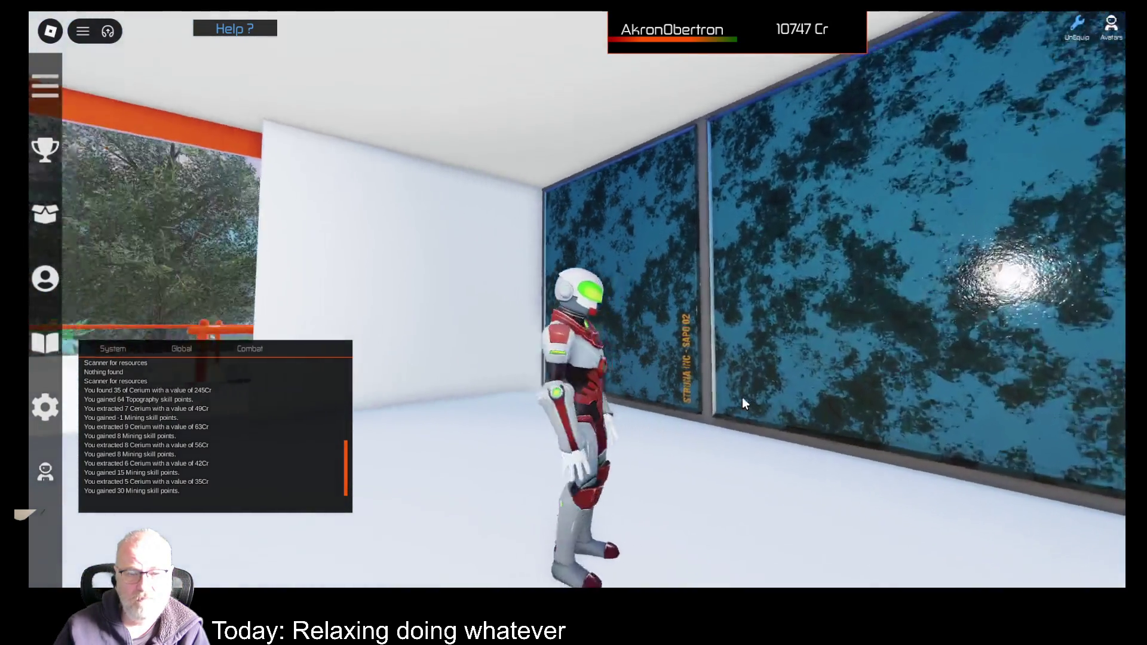
key("a")
key("d")
key("d")
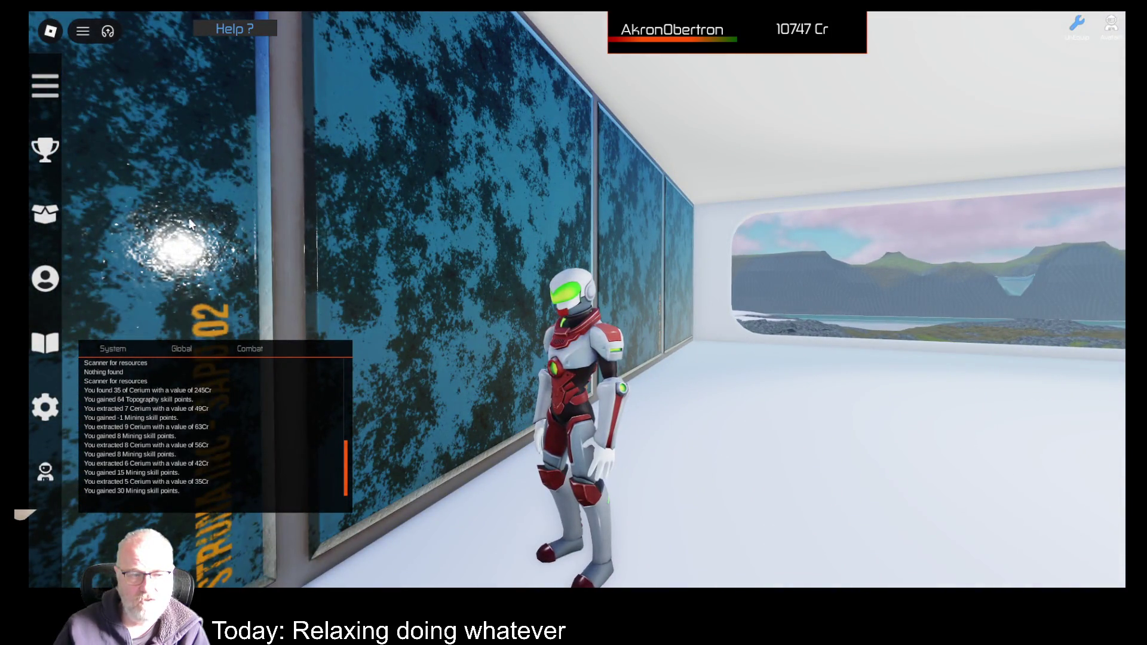
- Step toward the railed exit, return through the orange arch, and face the exit straight ahead
key("w")
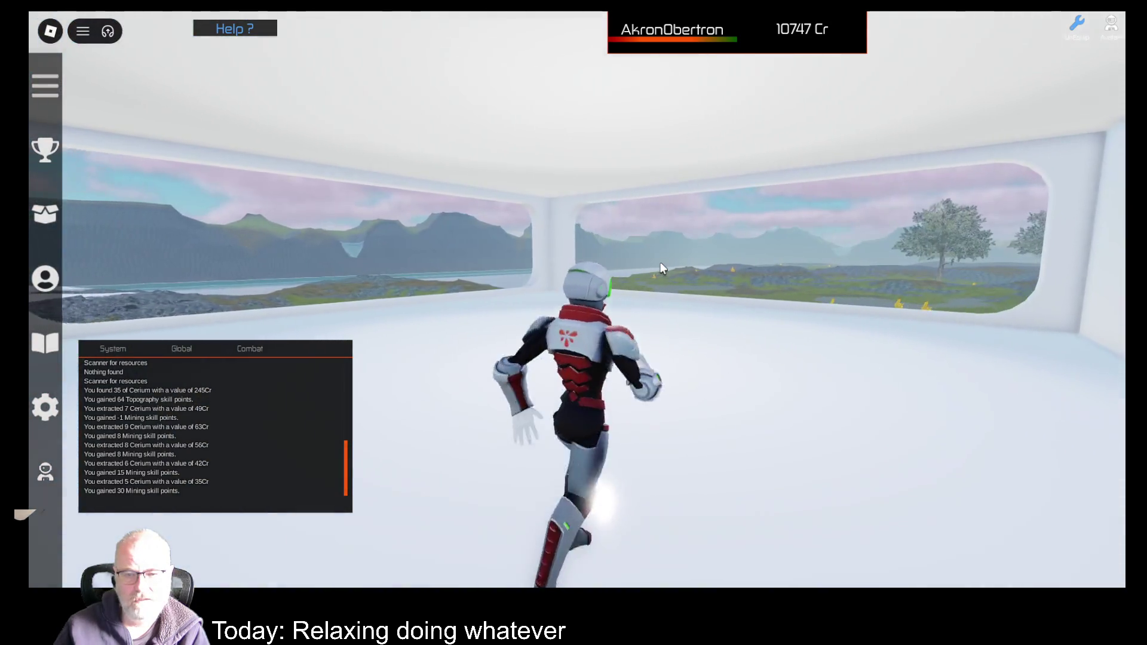
key("d")
key("w")
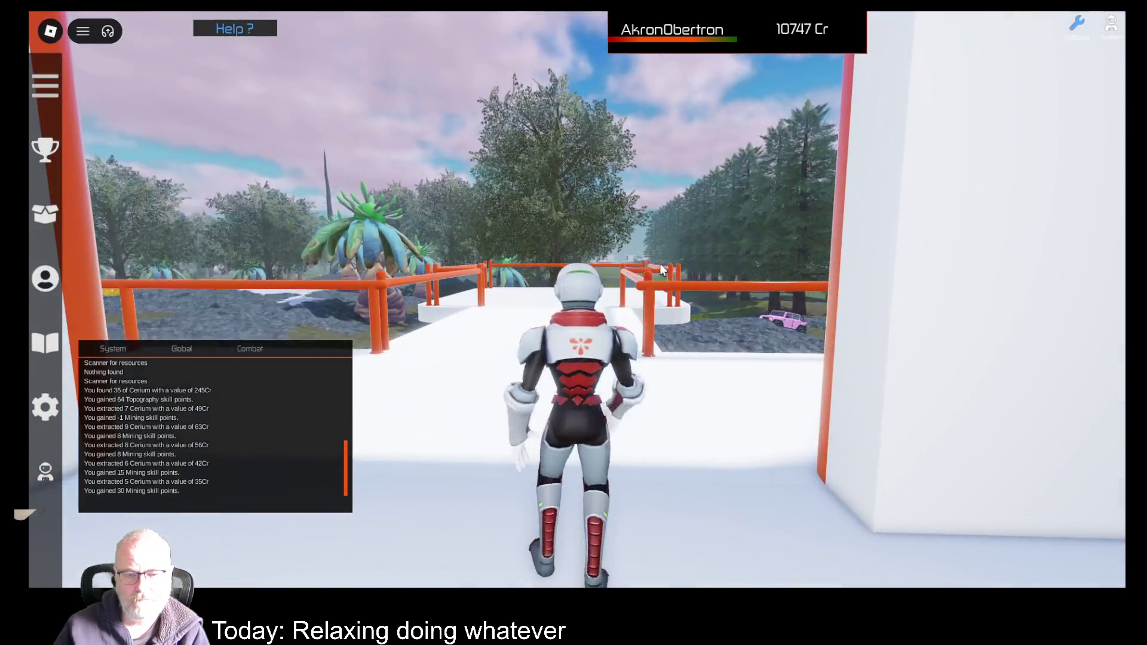
key("a")
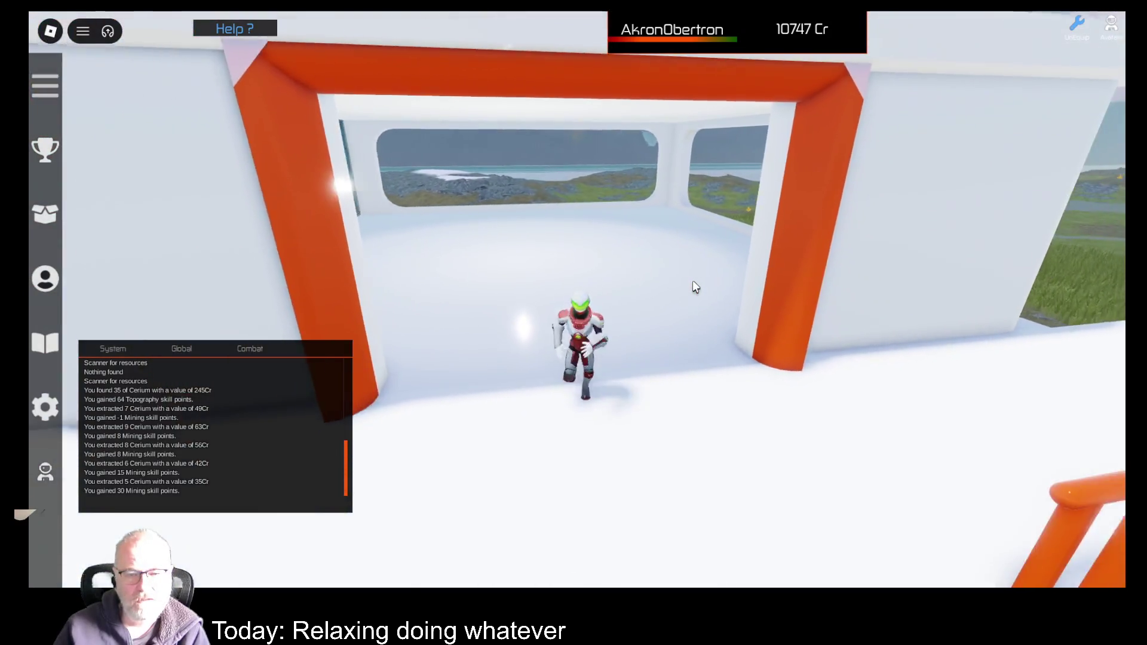
key("w")
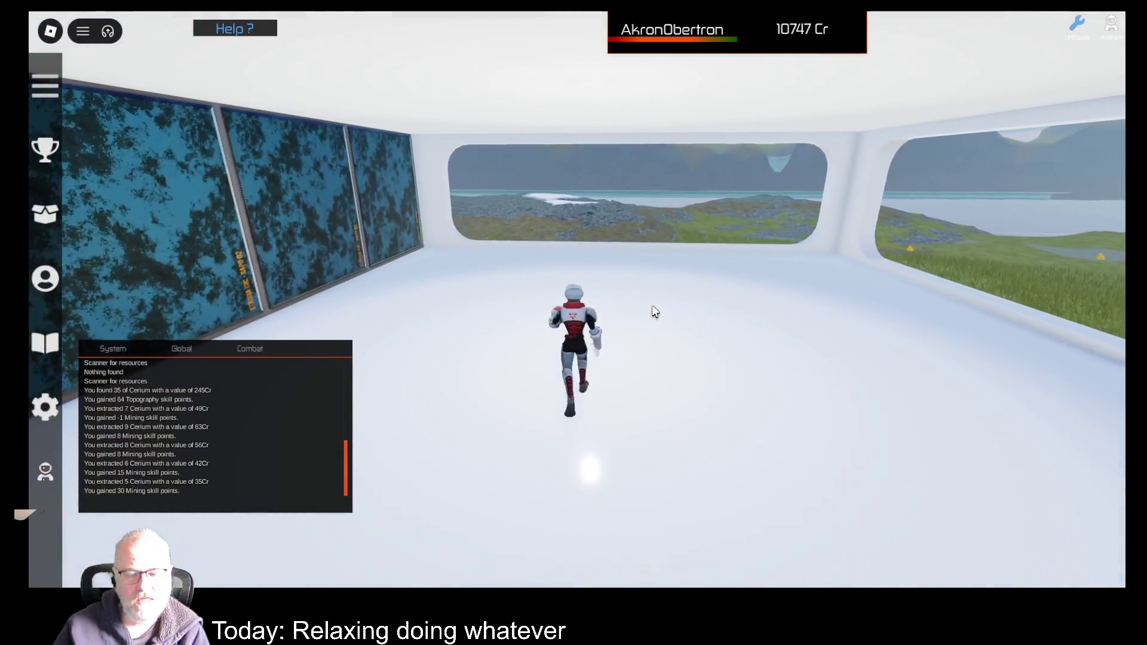
key("d")
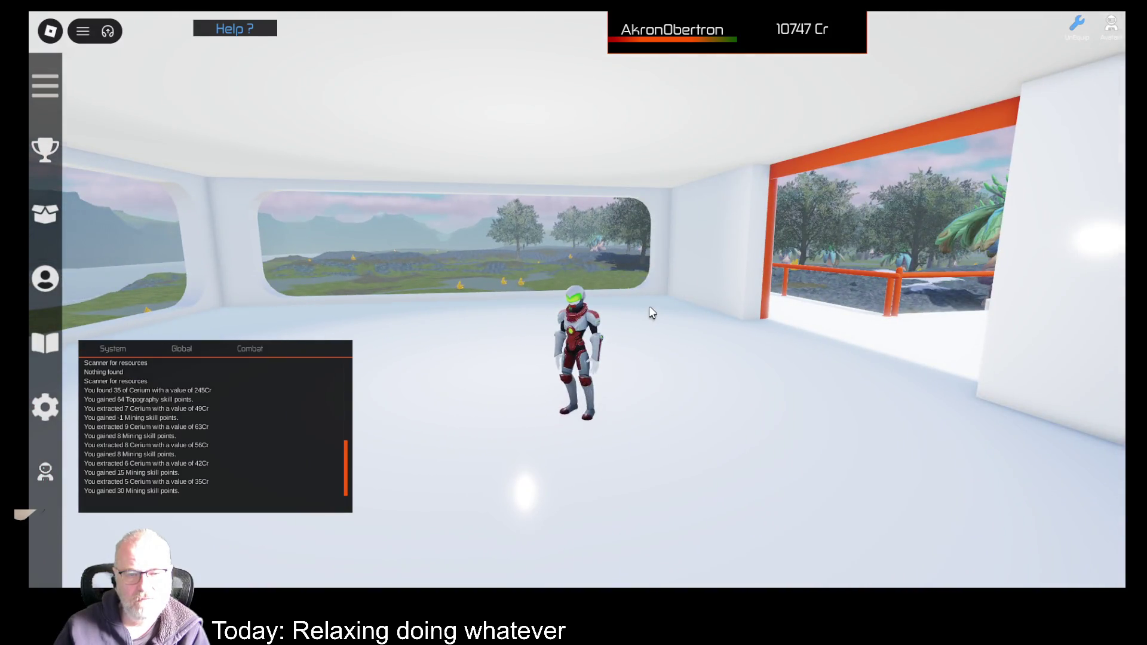
key("d")
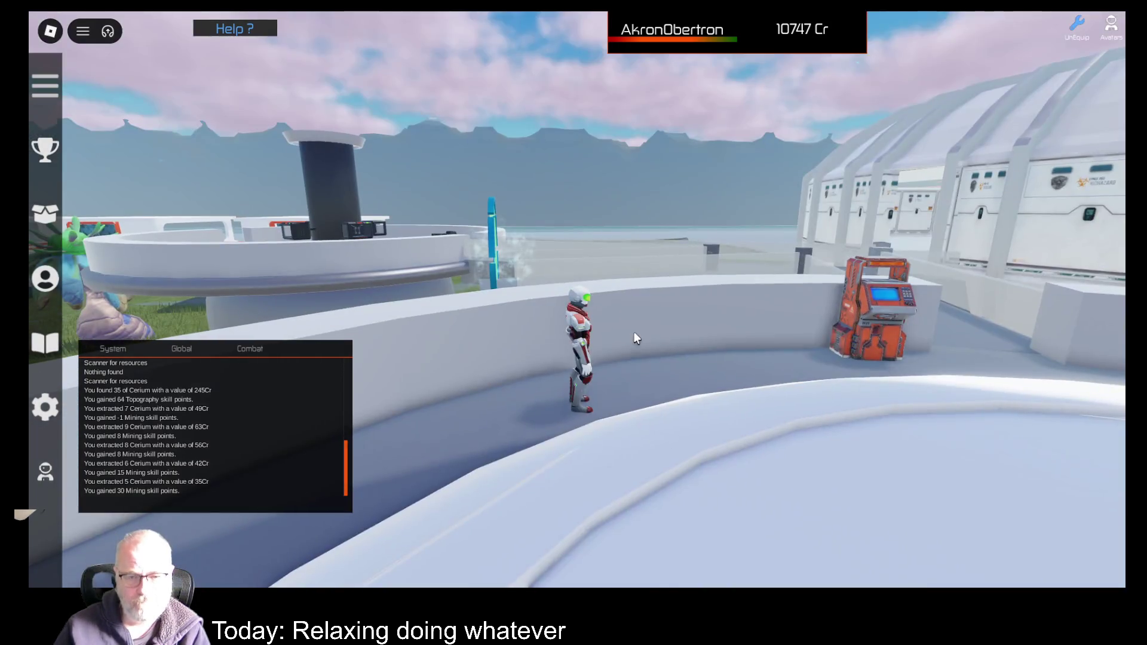
- Run the astronaut down the walkway past the dome and glowing portal onto the round platform
key("d")
key("w")
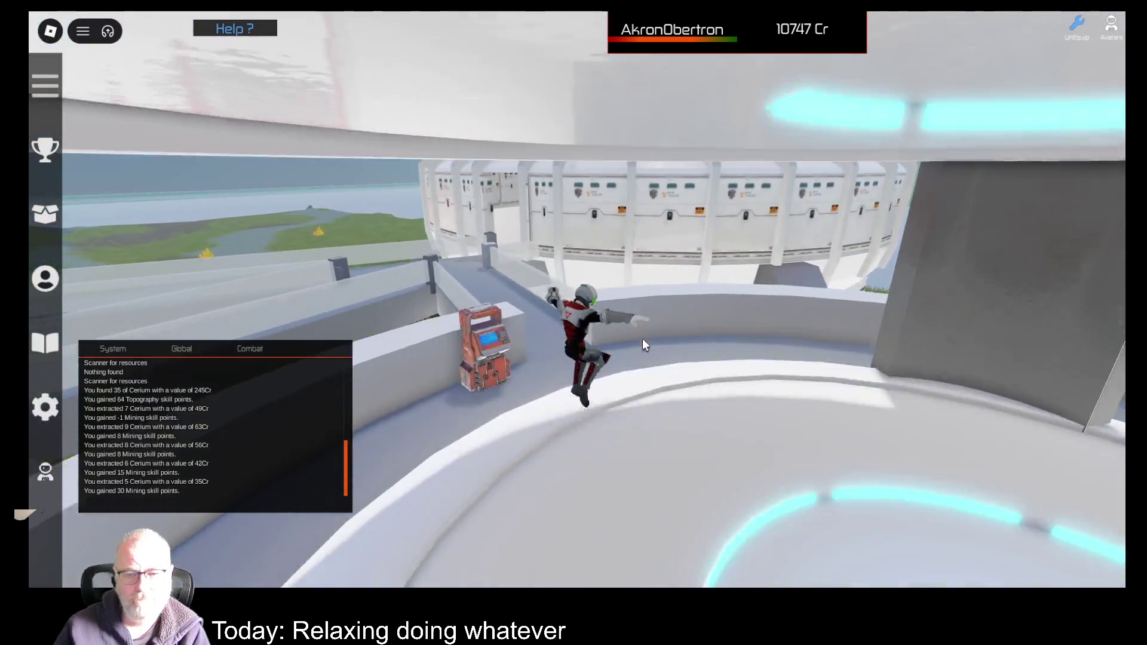
key("w")
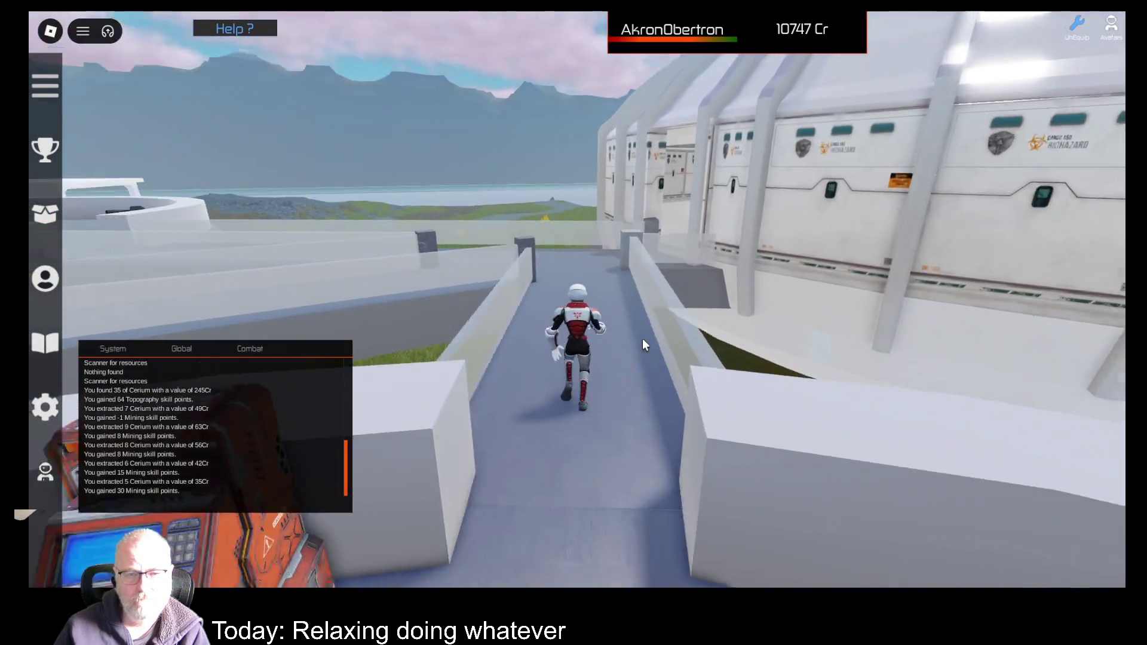
key("a")
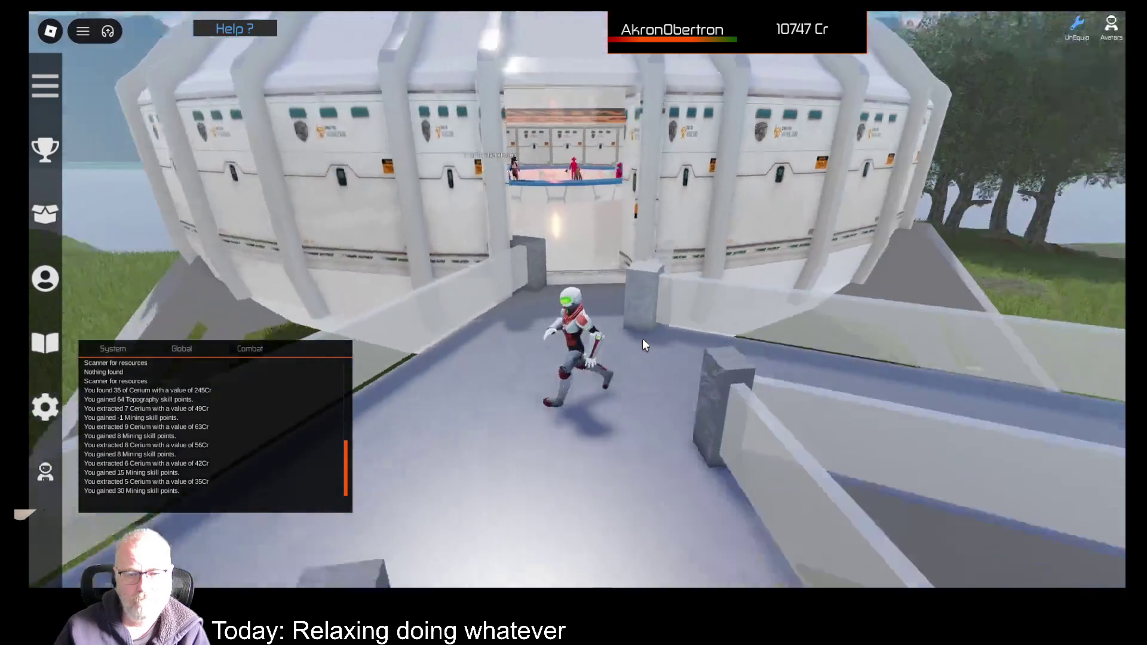
key("w")
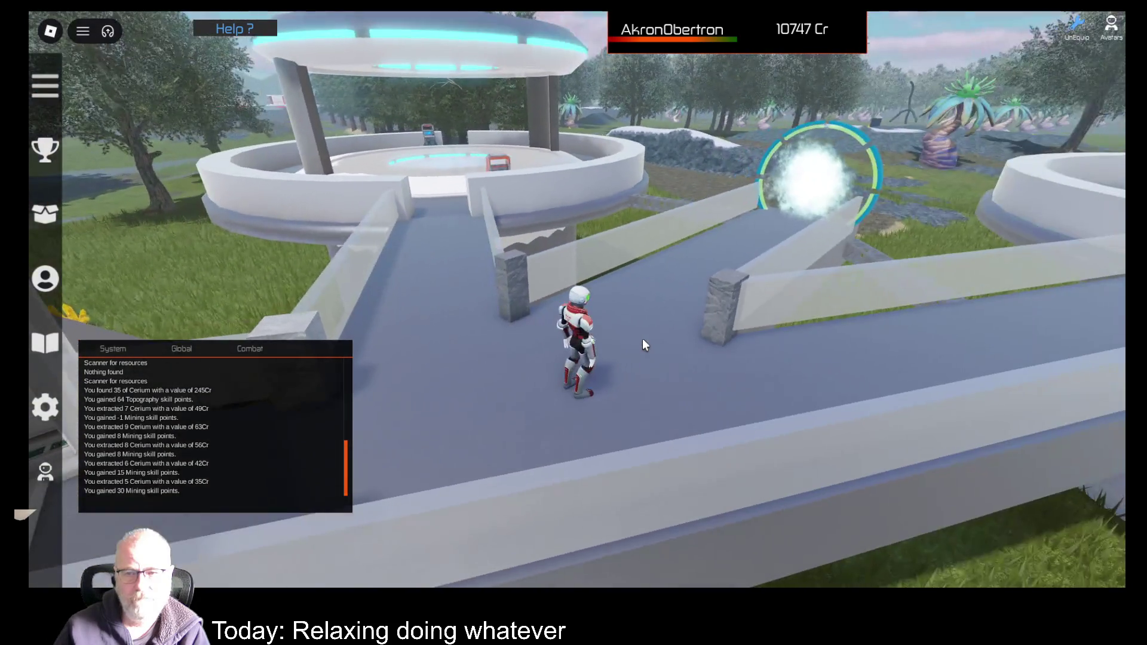
key("d")
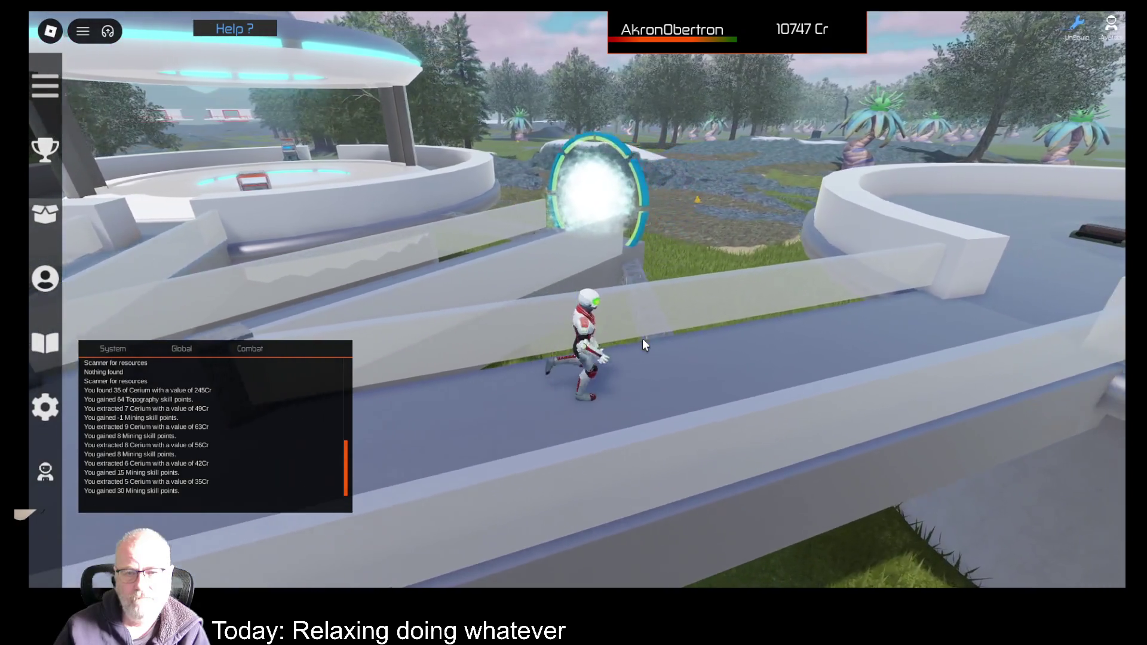
key("w")
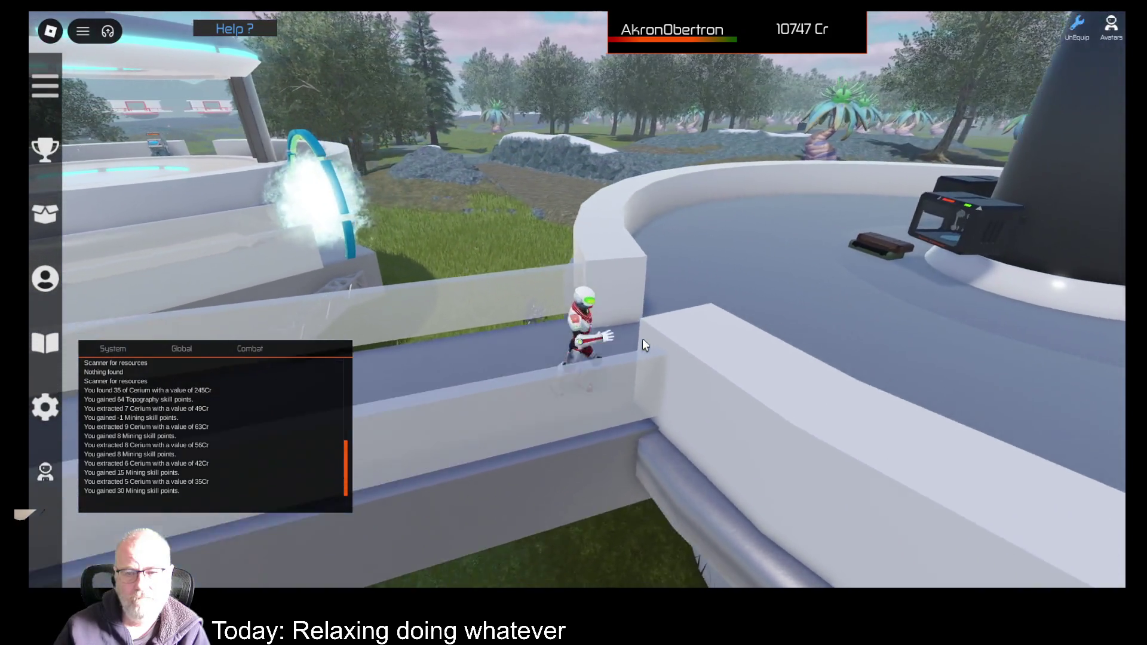
key("a")
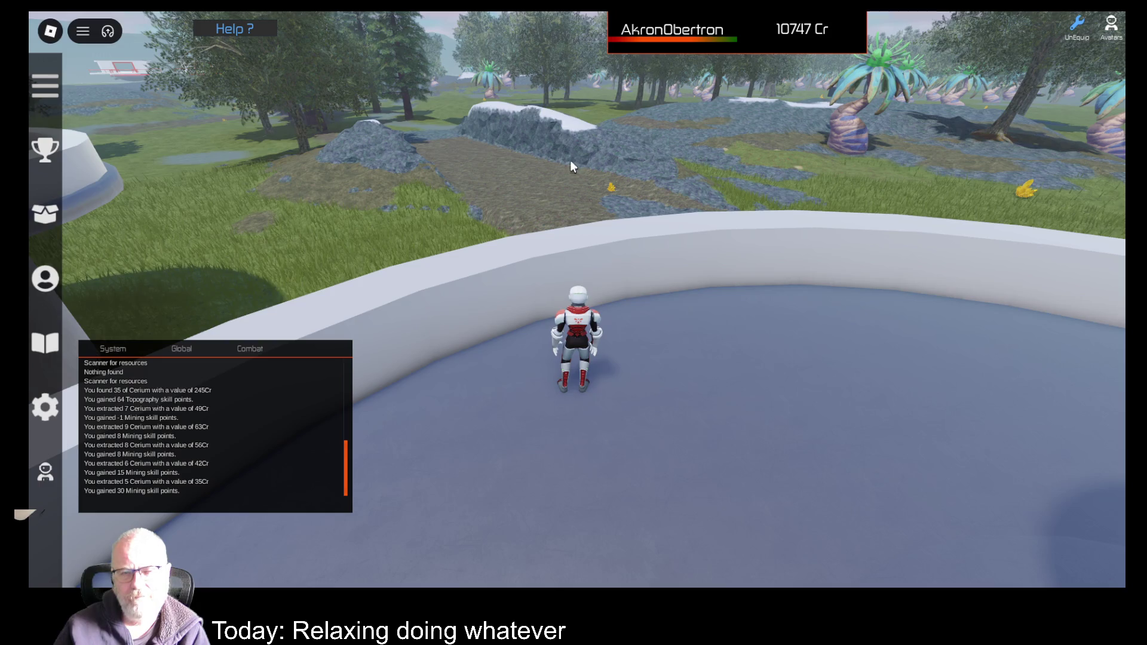
- Jump over the platform wall and drop onto the grass toward the dirt clearing
key("w")
key("space")
key("w")
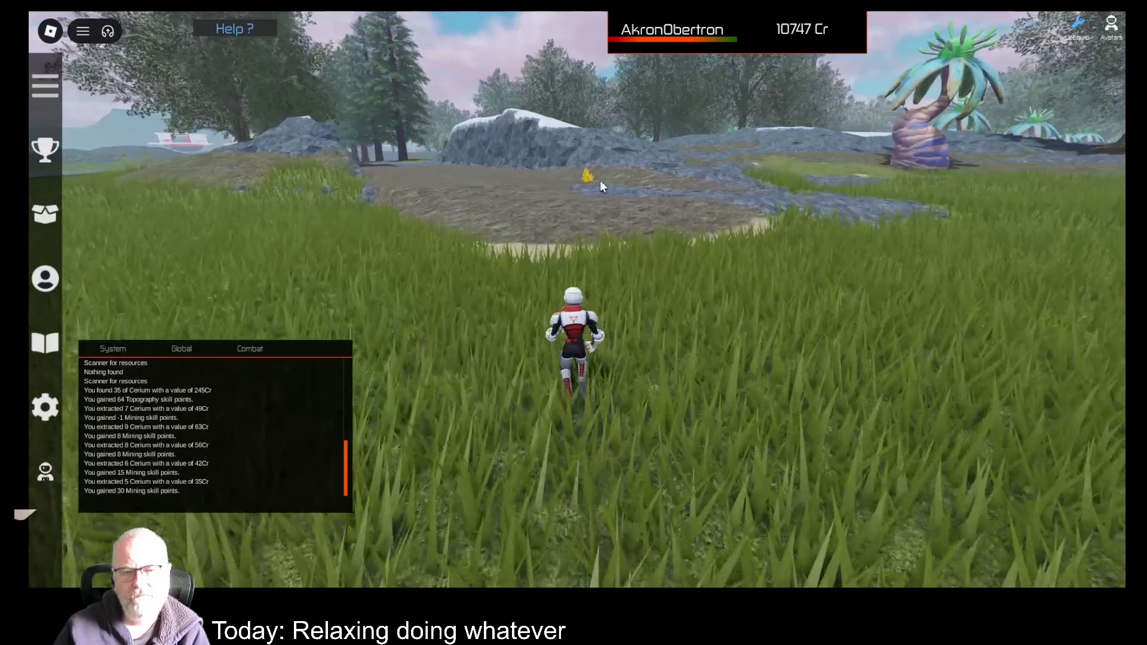
key("a")
- Run along the dirt path between the snow-topped rock ridges, looking around the slopes
key("w")
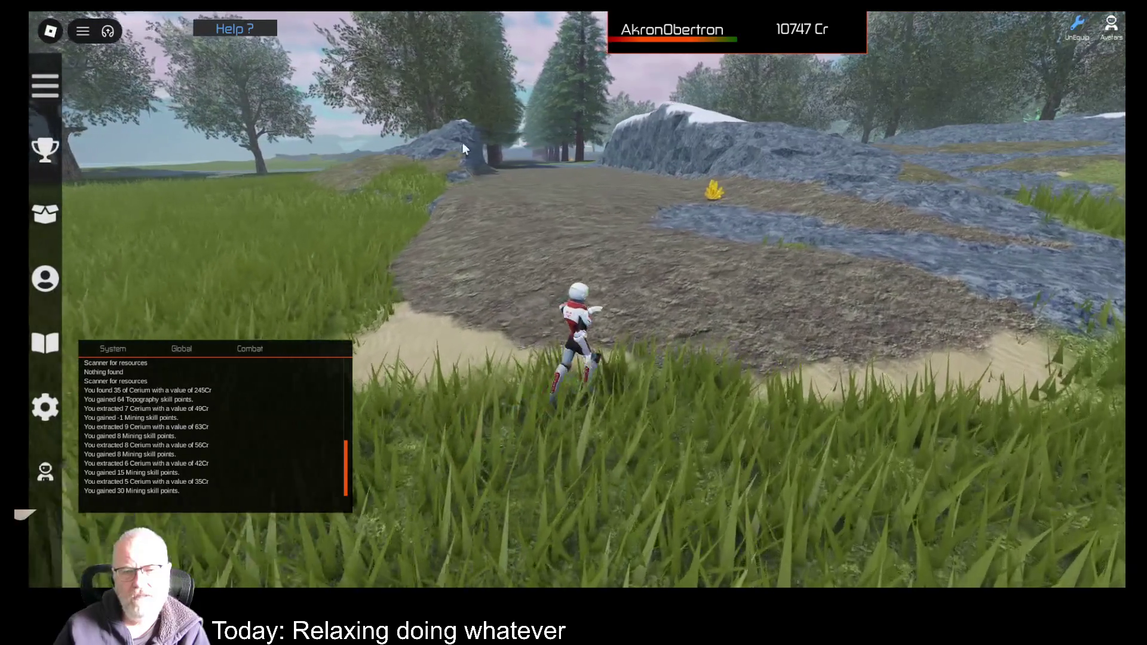
key("w")
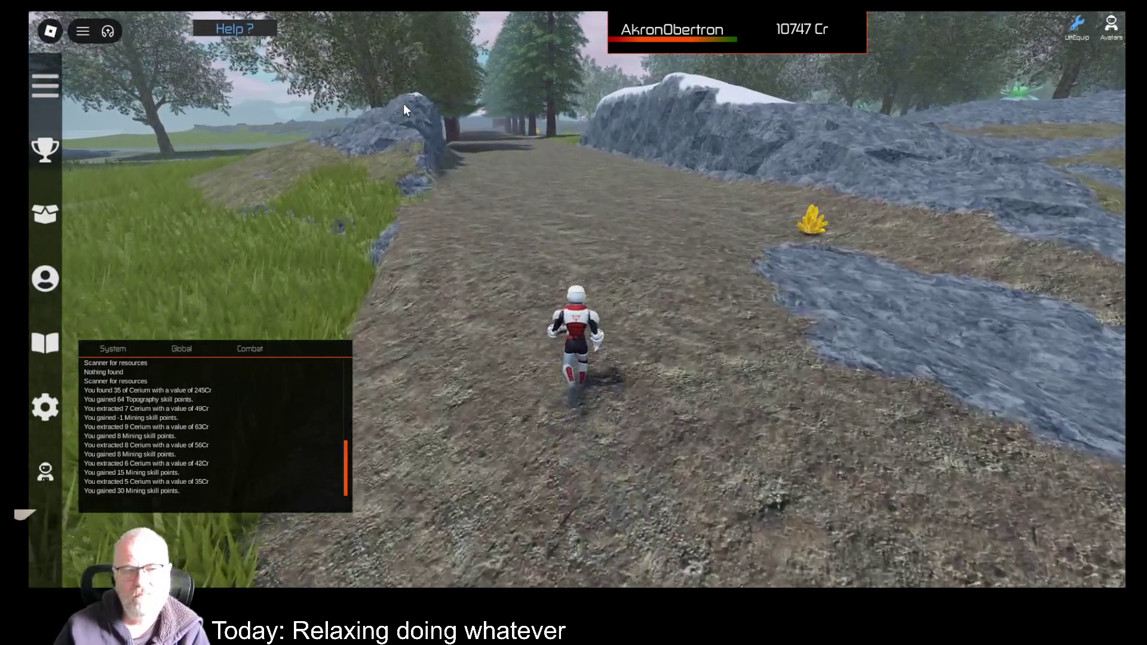
key("w")
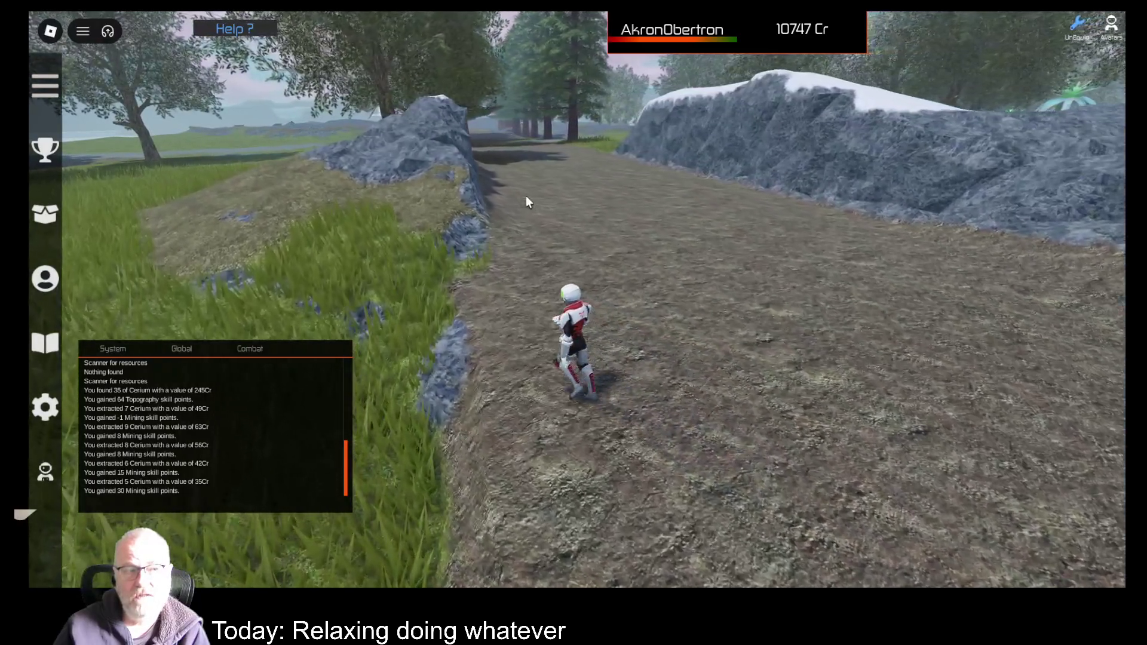
key("w")
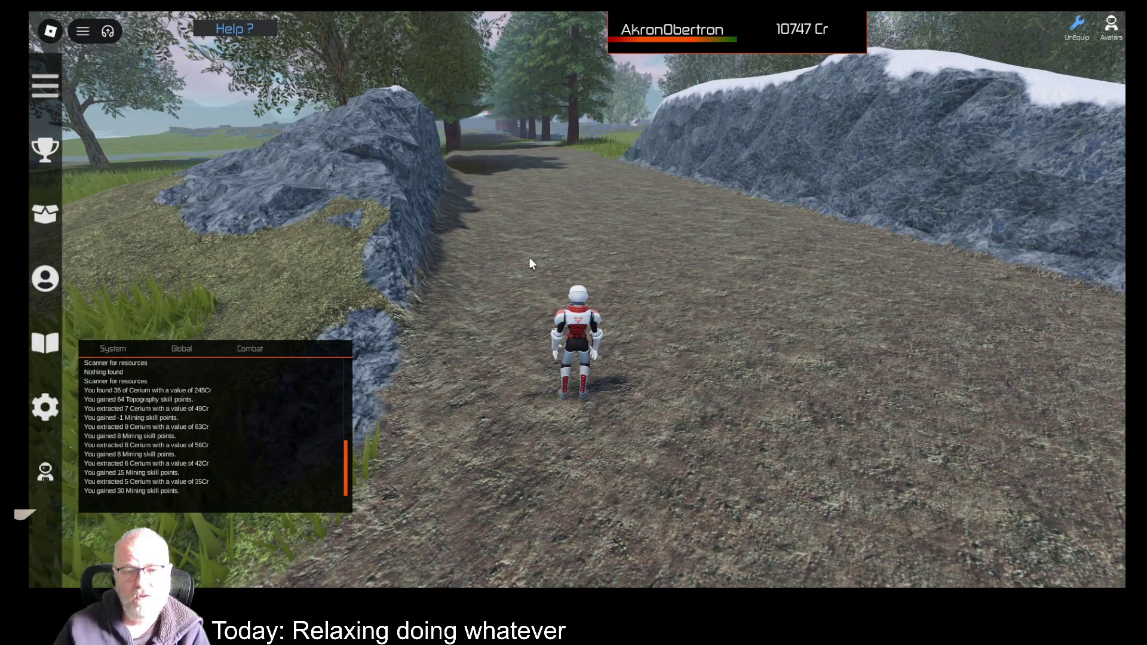
key("a")
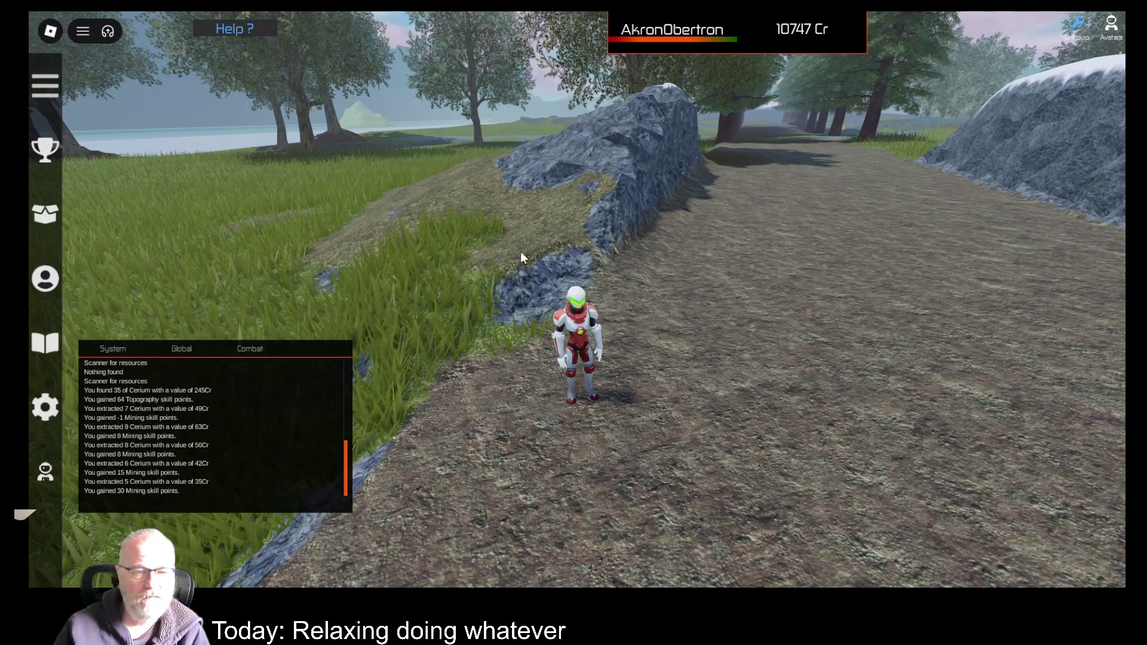
key("a")
key("w")
key("s")
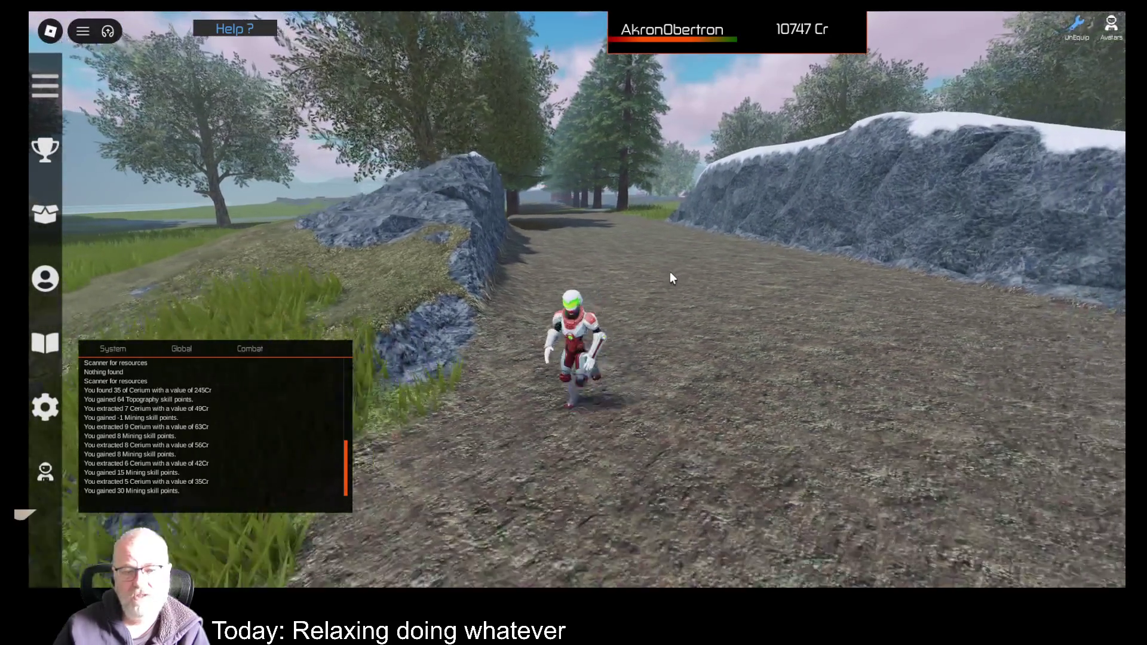
key("w")
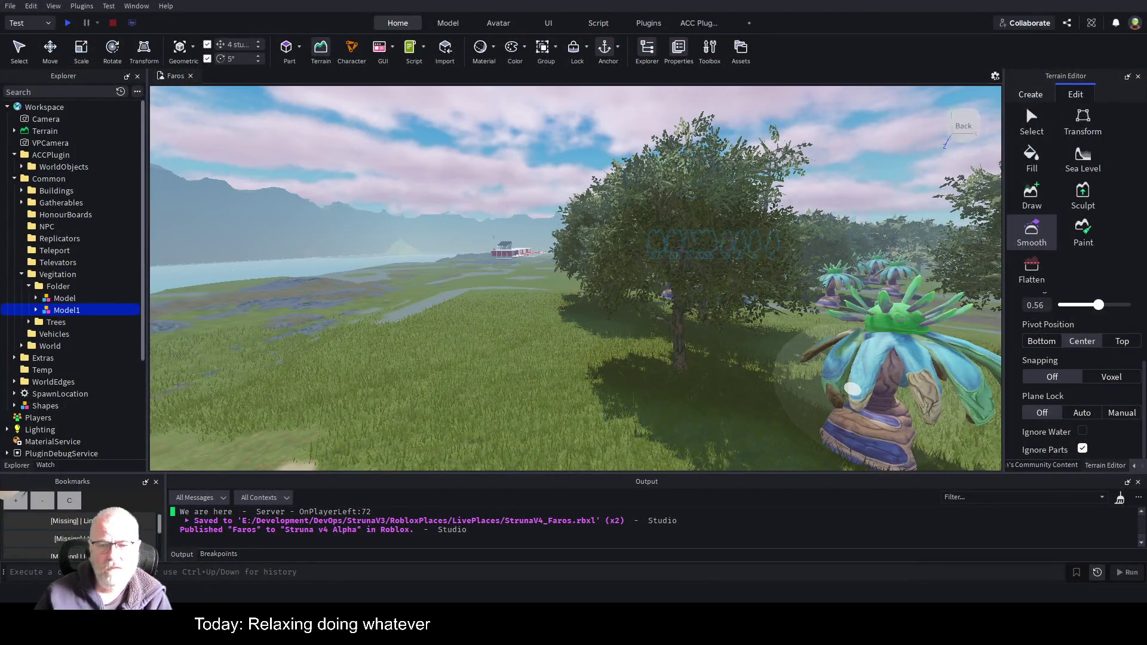
- Fly the camera down to ground level between the ridges and close the Terrain Editor
scroll(598, 340, "up", 5)
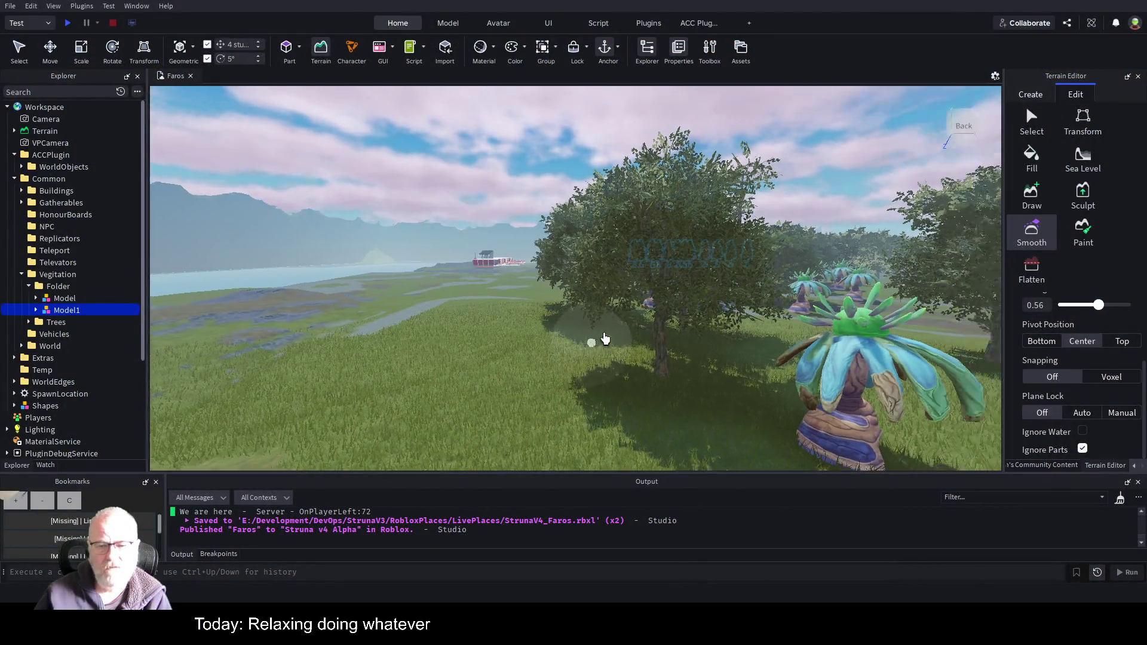
scroll(604, 340, "down", 8)
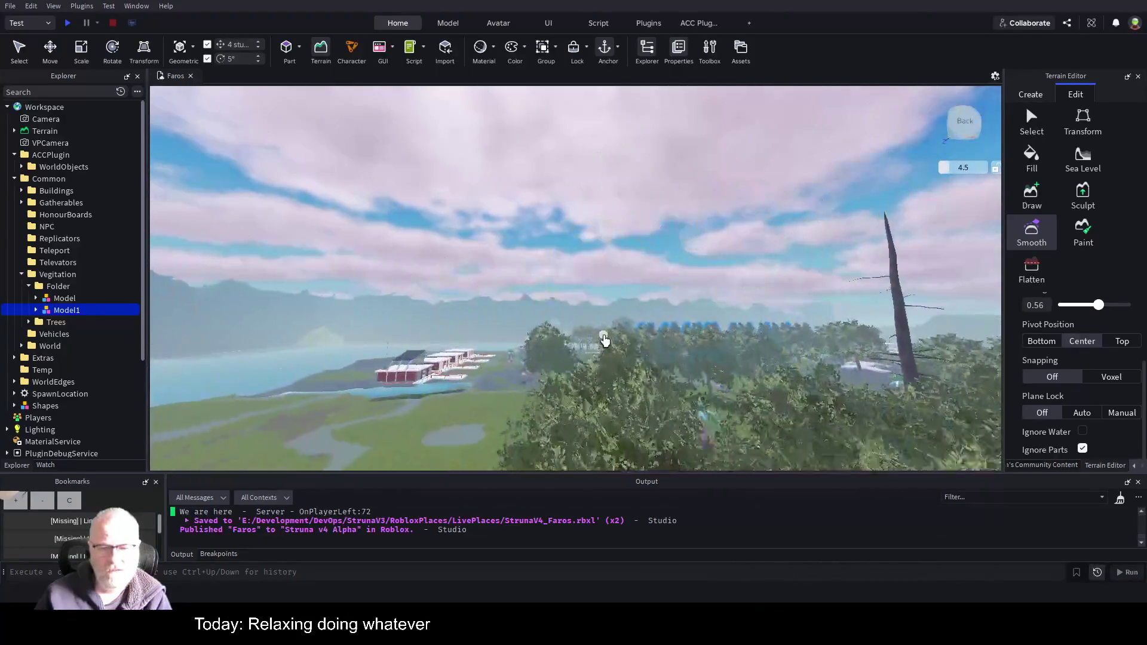
key("w")
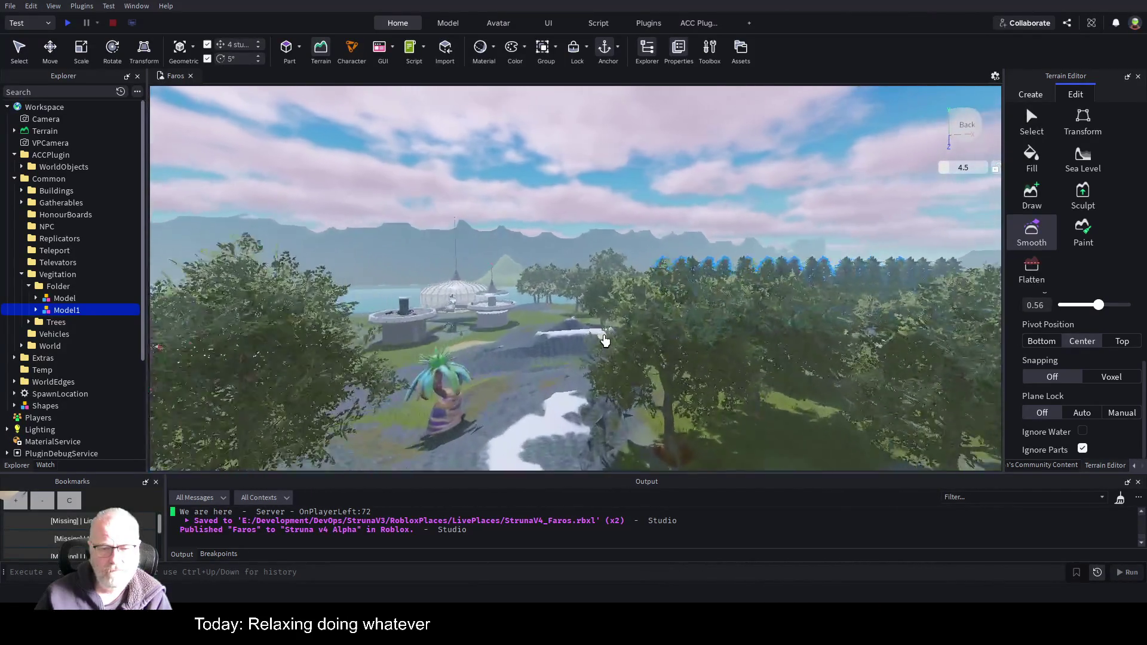
key("w")
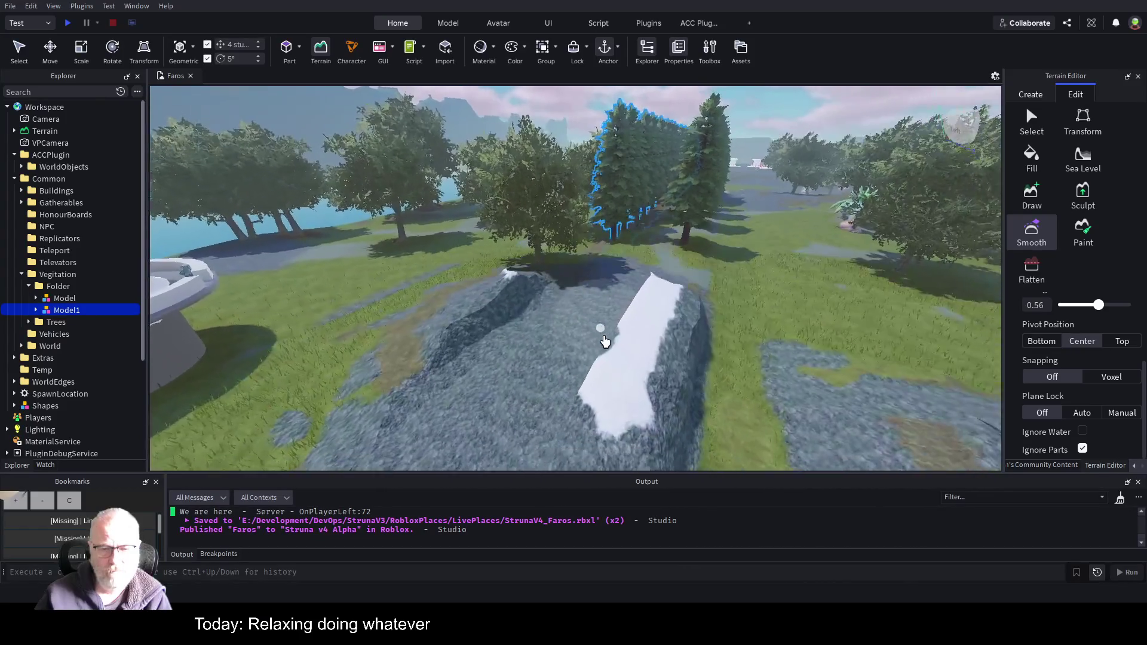
key("w")
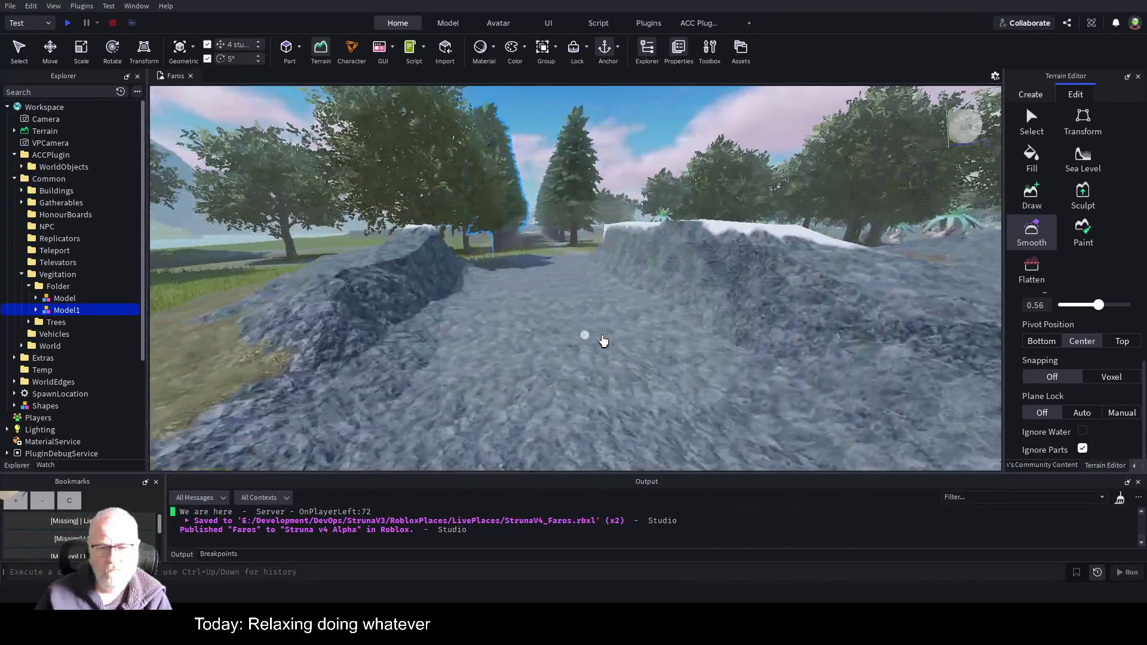
key("ctrl+2")
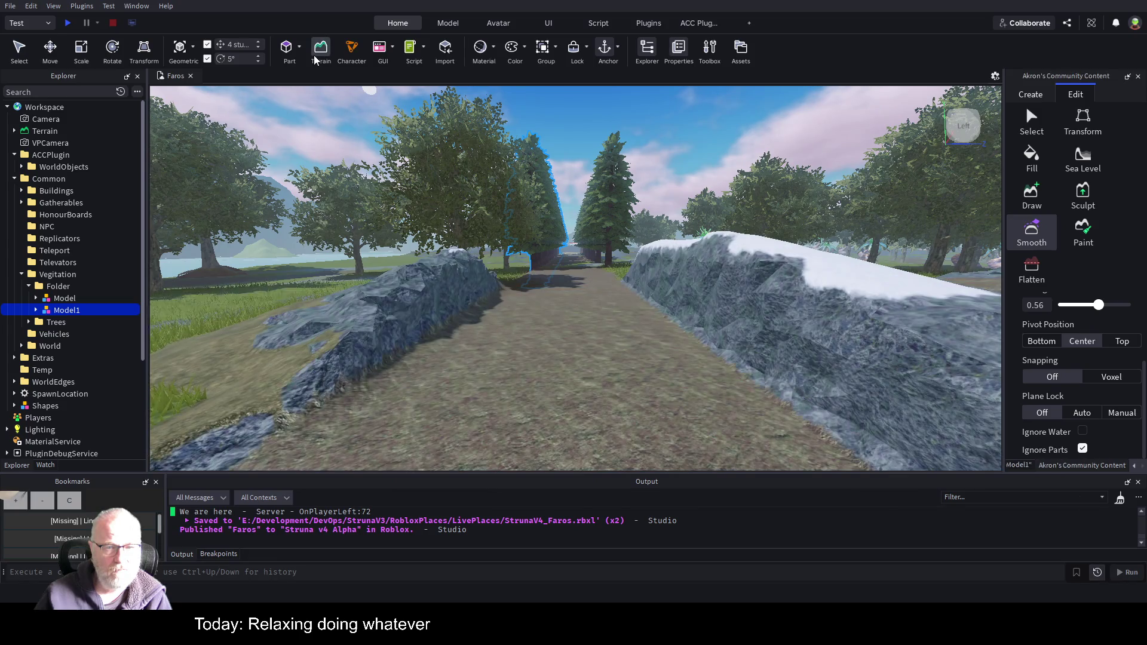
- Paste a new part, move it down the path and resize it taller
left_click(461, 342)
key("ctrl+v")
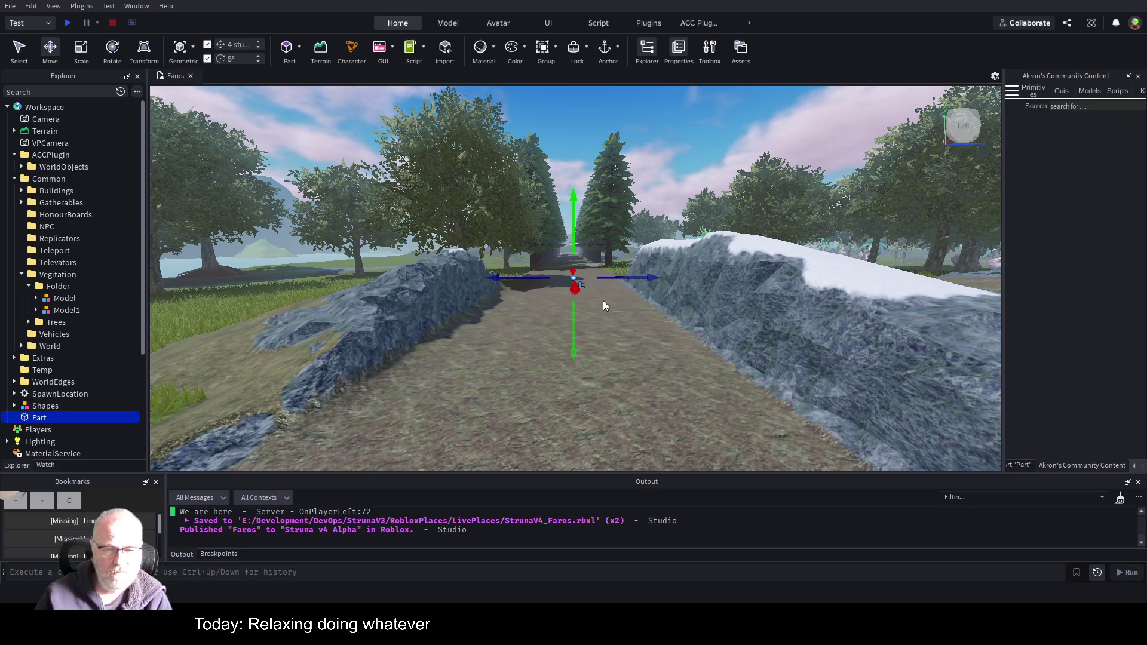
mouse_move(577, 282)
left_mouse_down()
mouse_move(597, 383)
mouse_move(574, 346)
mouse_move(463, 348)
mouse_move(479, 353)
mouse_move(457, 363)
mouse_move(550, 371)
left_mouse_up()
key("ctrl+3")
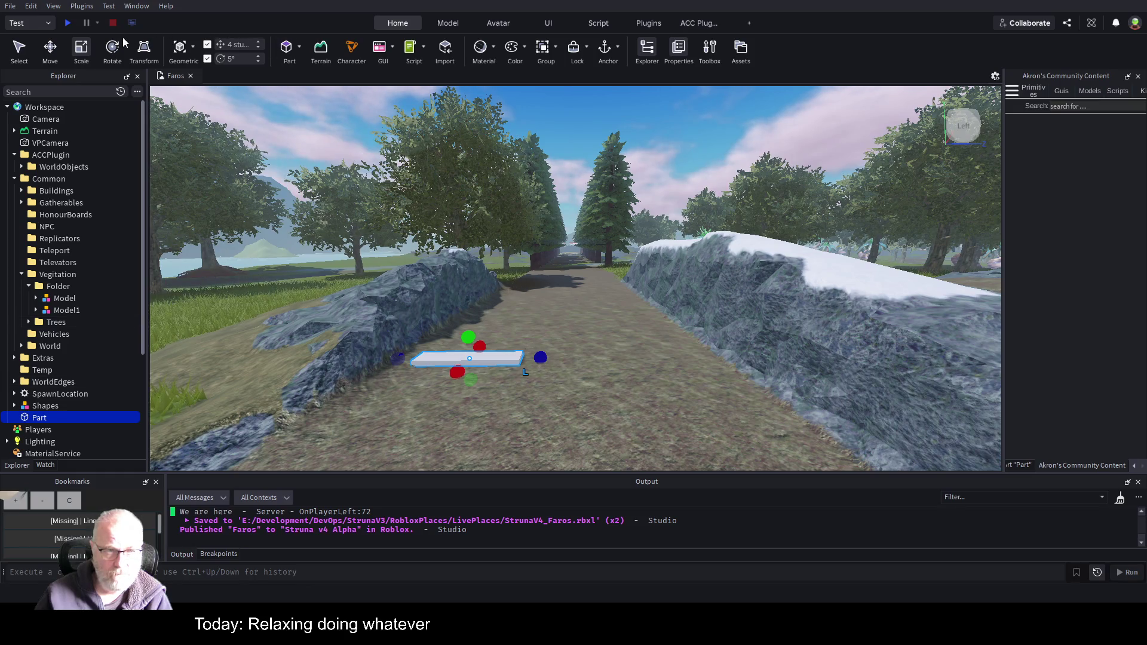
mouse_move(469, 337)
left_mouse_down()
mouse_move(466, 314)
mouse_move(494, 312)
mouse_move(533, 282)
mouse_move(513, 311)
left_mouse_up()
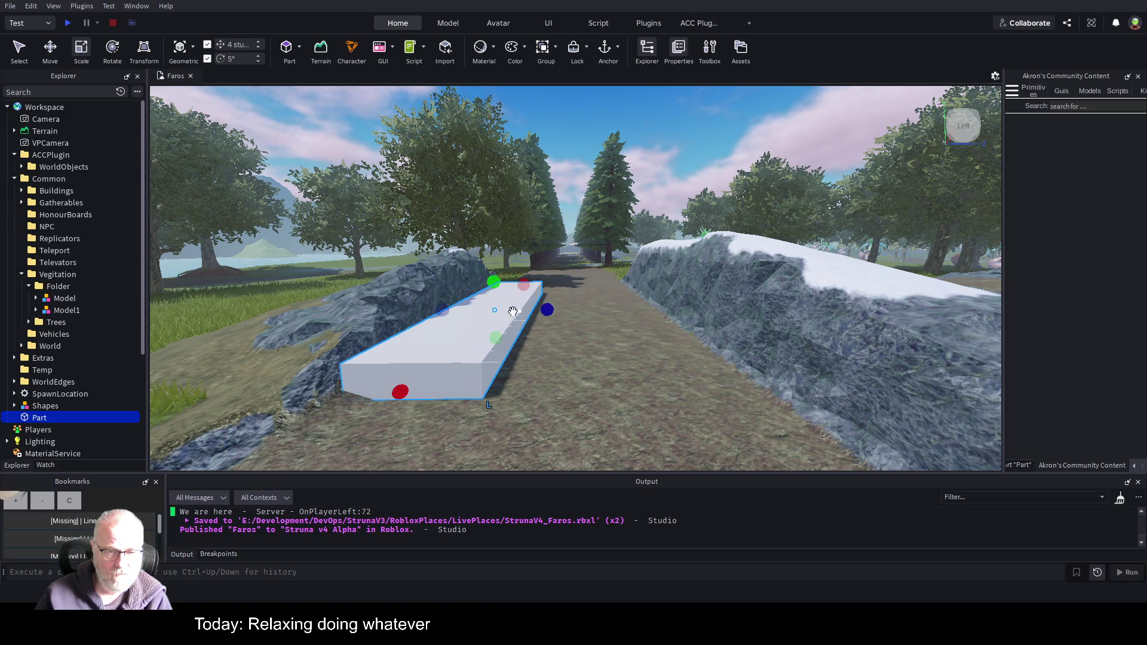
- Tilt the part 30 degrees and slide it down onto the left rock bank
left_click(112, 46)
left_click_drag(539, 284, 546, 328)
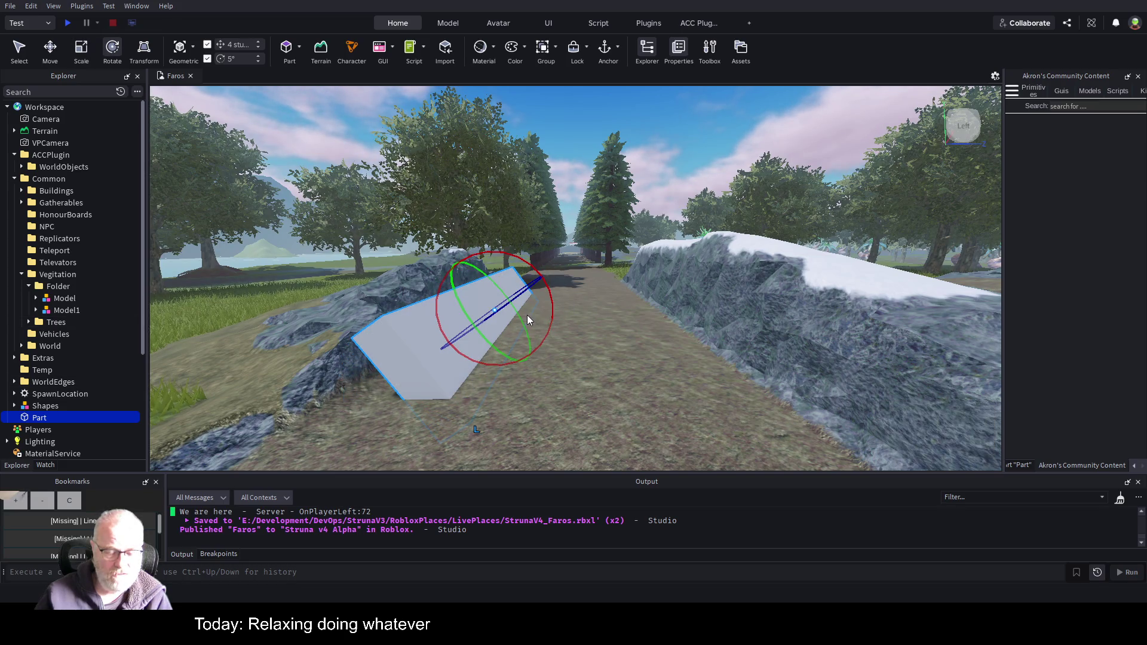
key("ctrl+2")
left_click(528, 285)
left_click(512, 297)
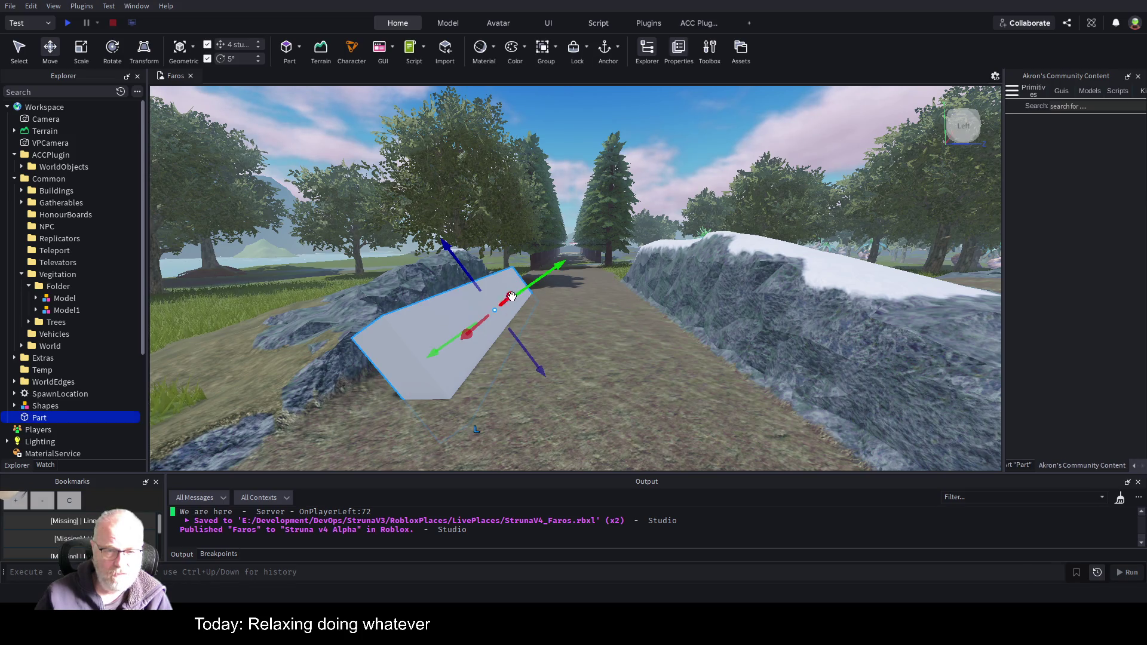
left_click_drag(538, 282, 529, 307)
left_click_drag(464, 288, 572, 333)
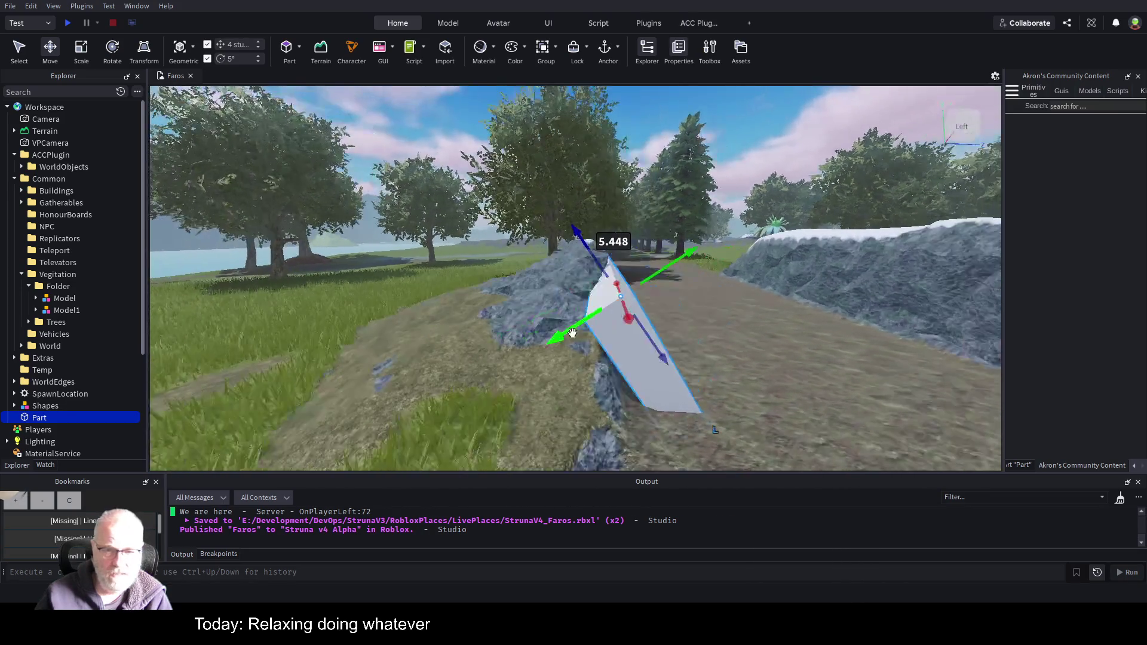
key("d")
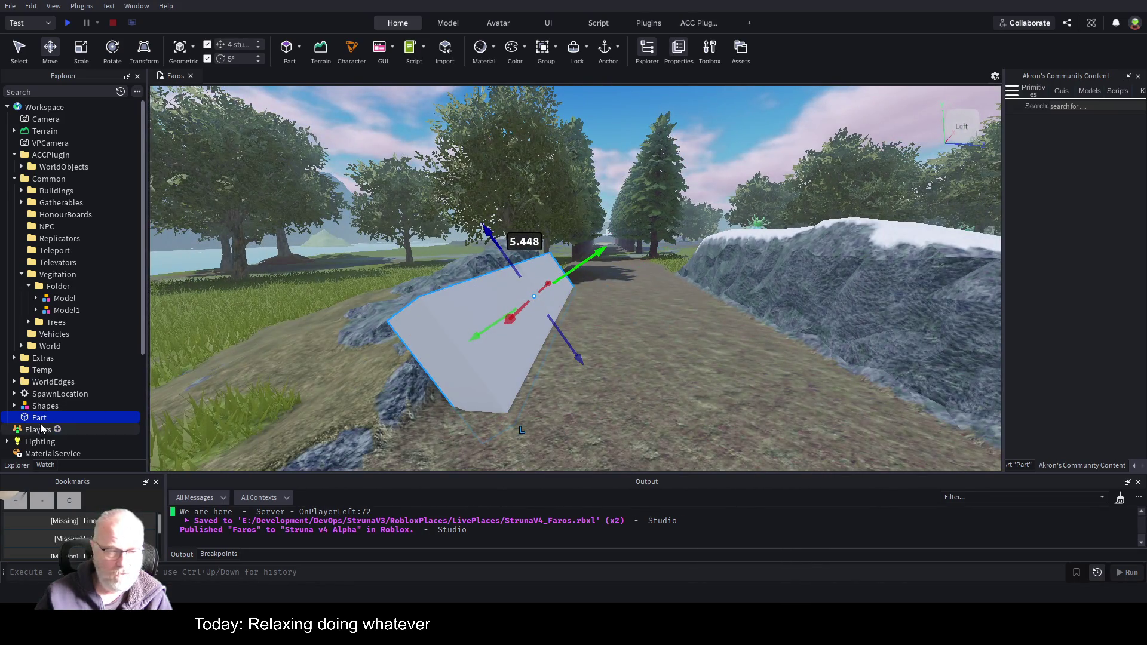
- Rename the part to Rock
key("F2")
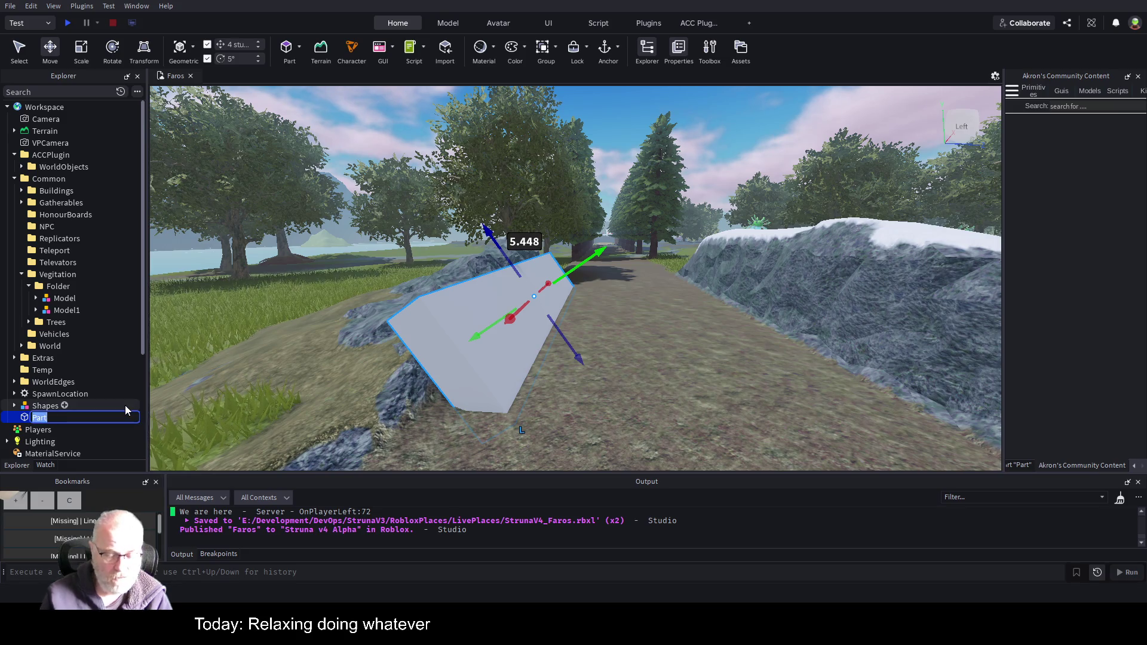
type("Rock")
key("Return")
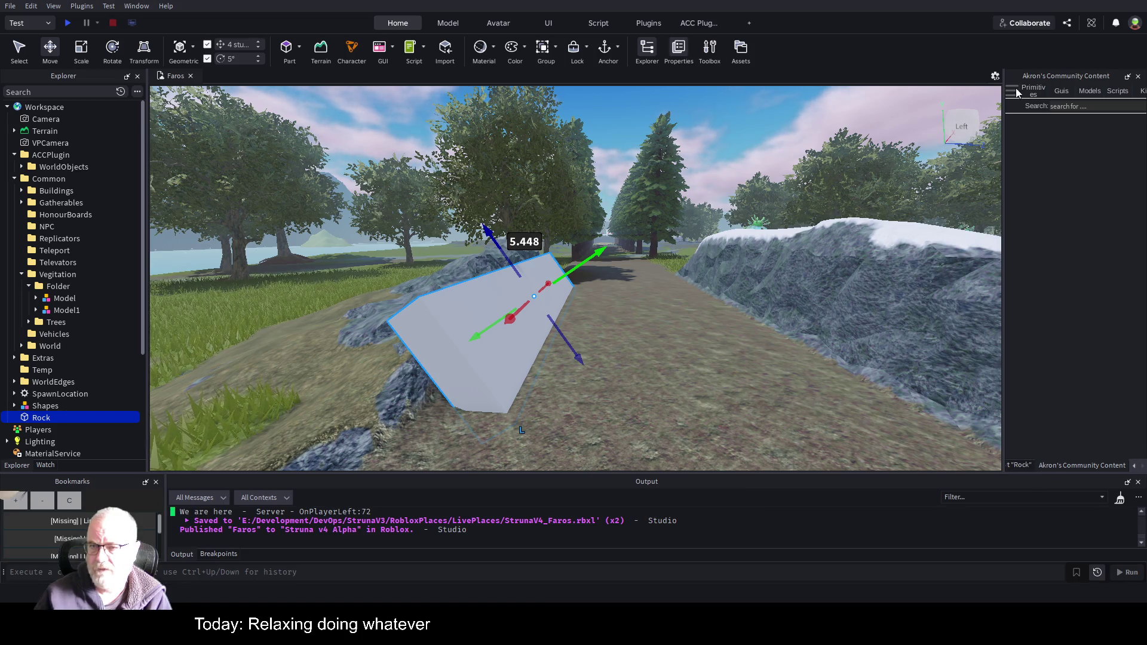
- Widen the community tools panel and convert the Rock part with Convert 2 Terrain
mouse_move(1042, 211)
left_click_drag(1003, 400, 857, 391)
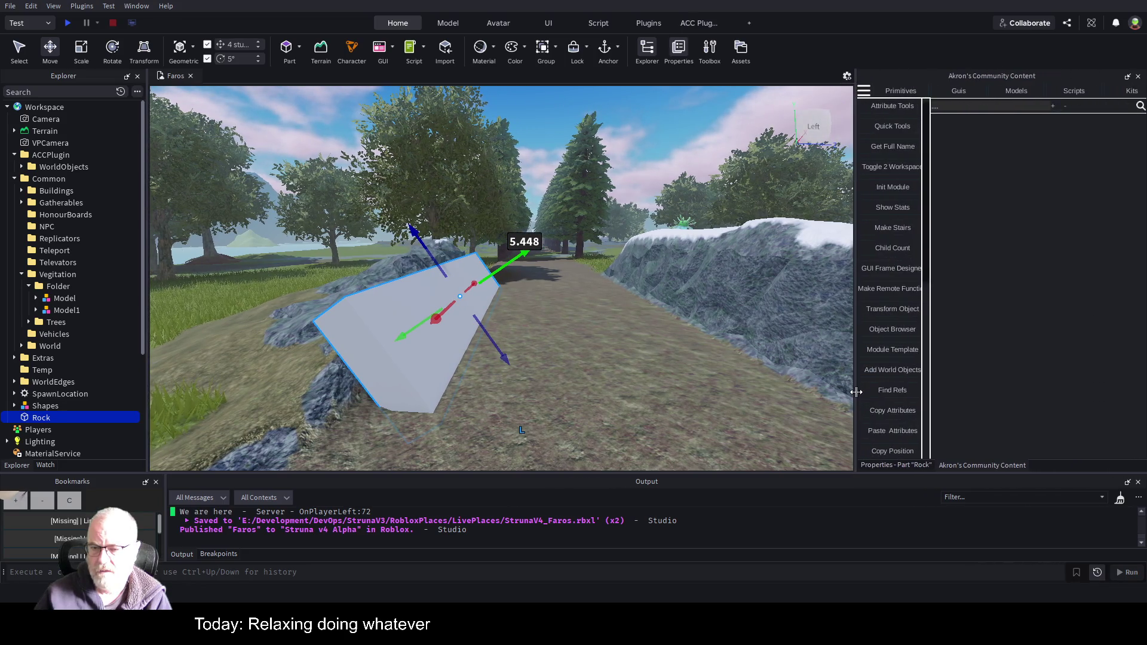
scroll(909, 362, "down", 3)
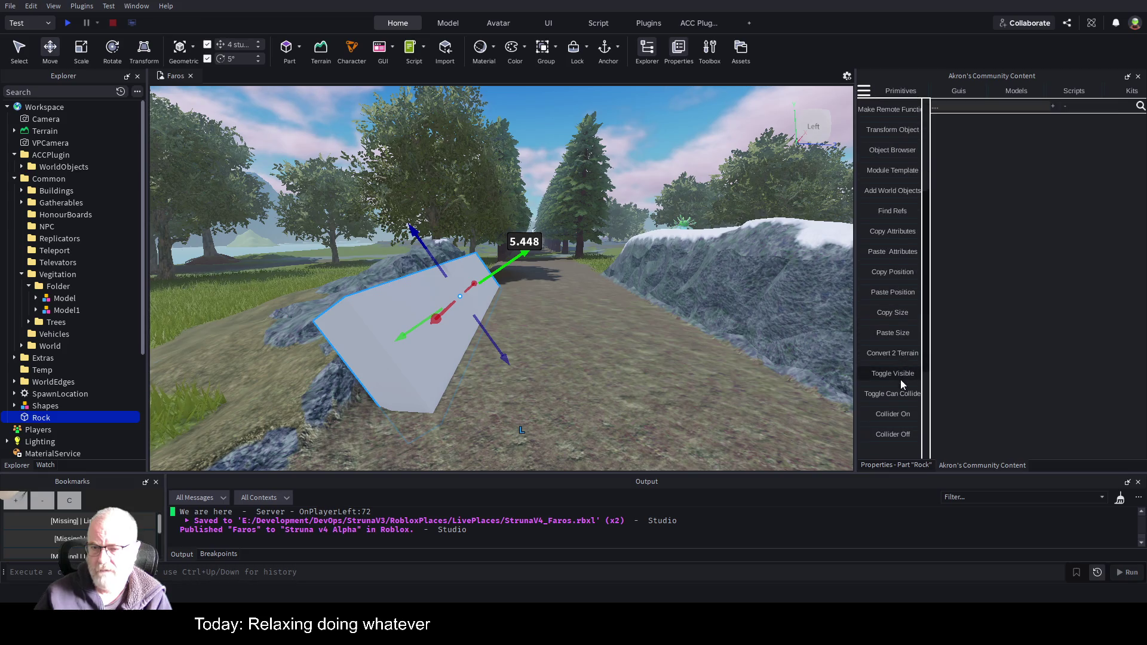
left_click(894, 357)
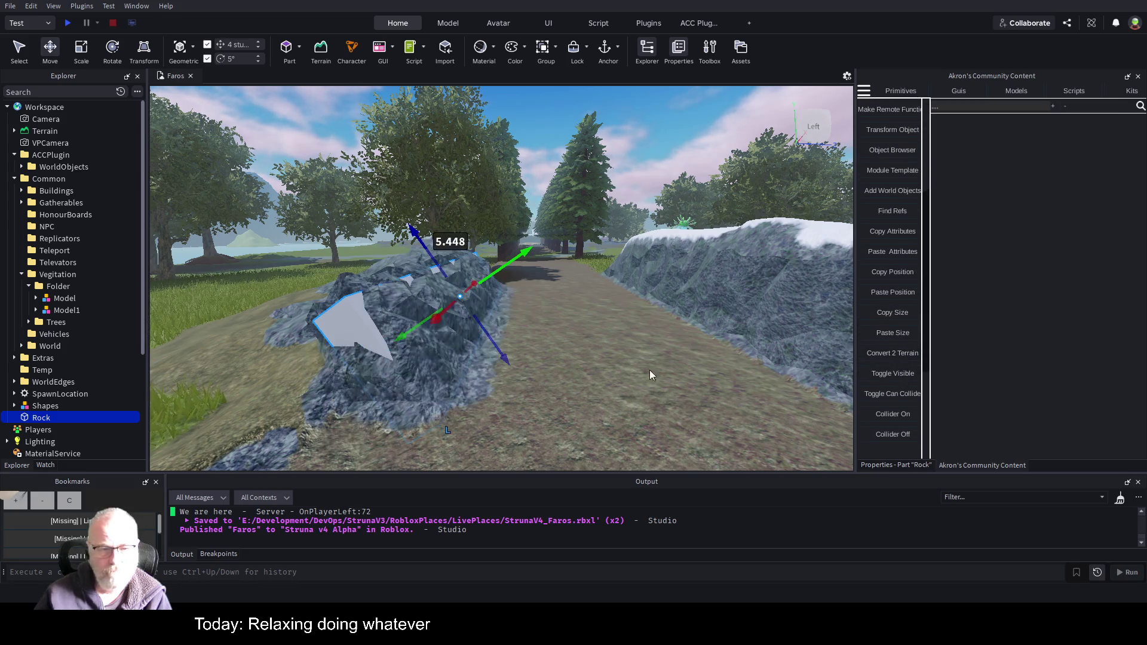
- Lift the part off the new terrain and reposition the camera along the rocky path
left_click_drag(456, 282, 548, 301)
key("w")
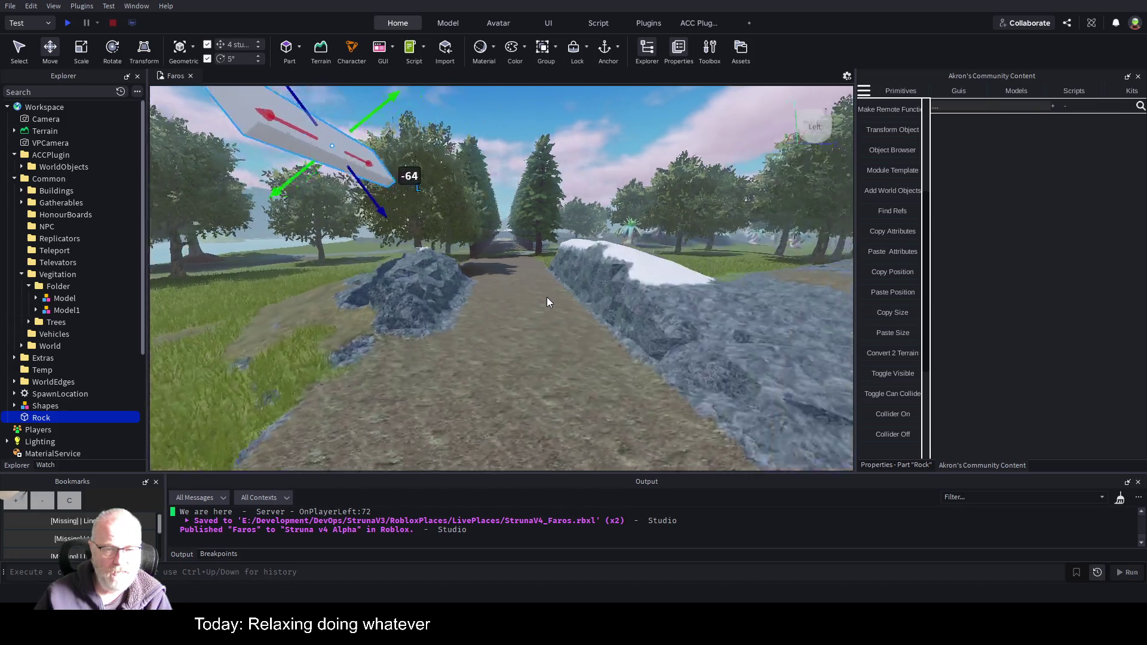
key("e")
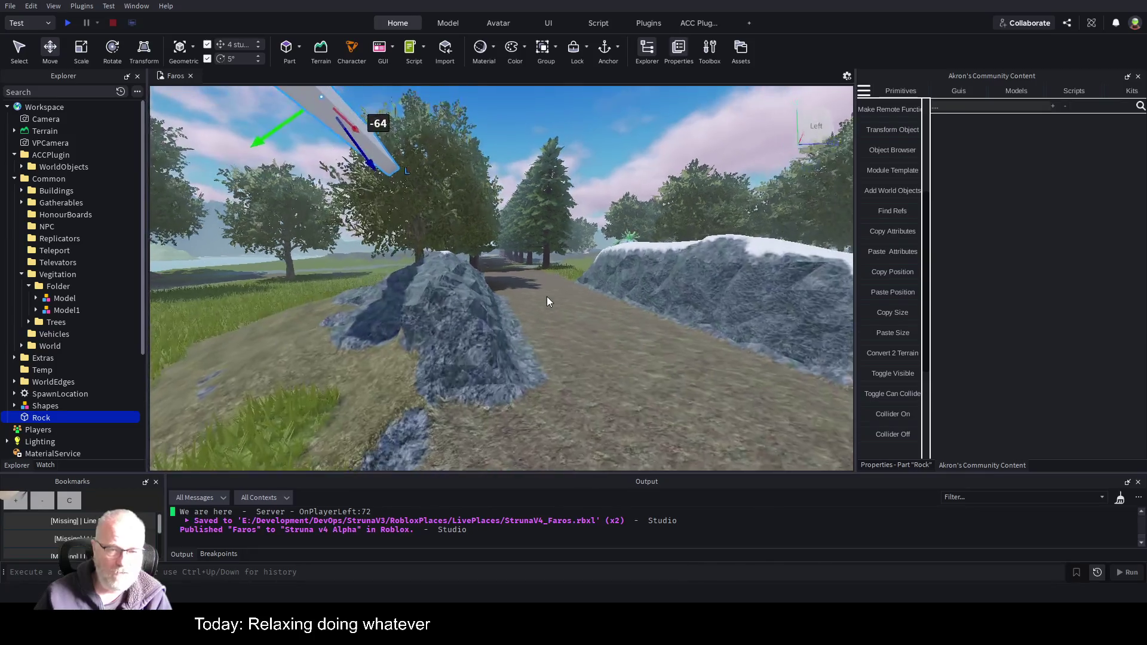
key("s")
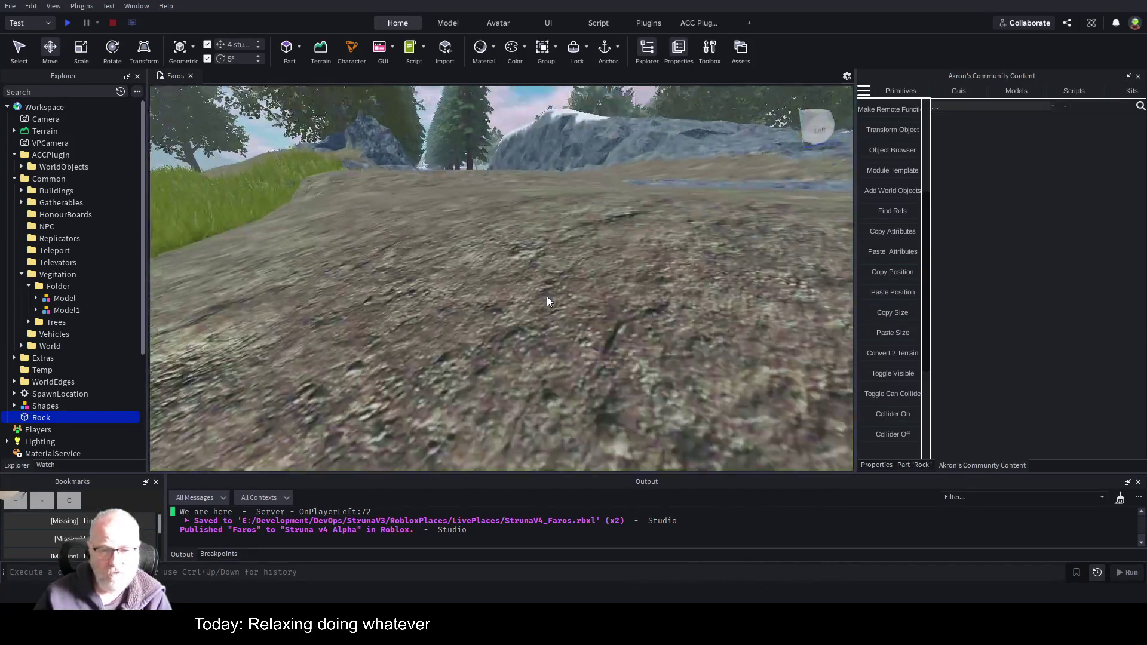
key("s")
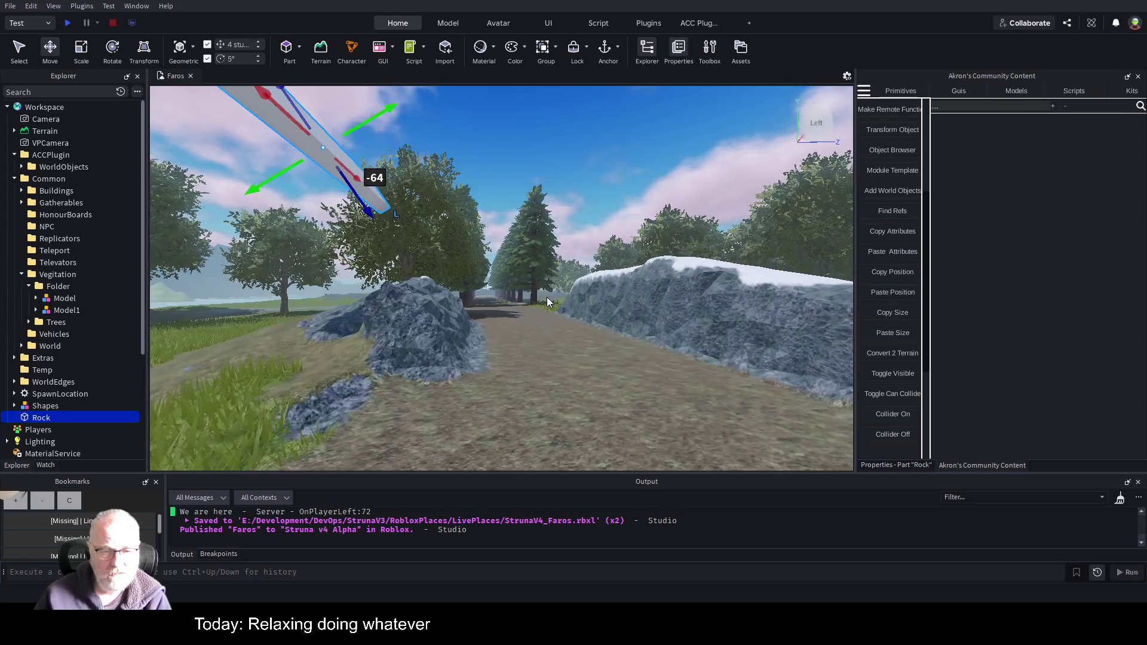
key("w")
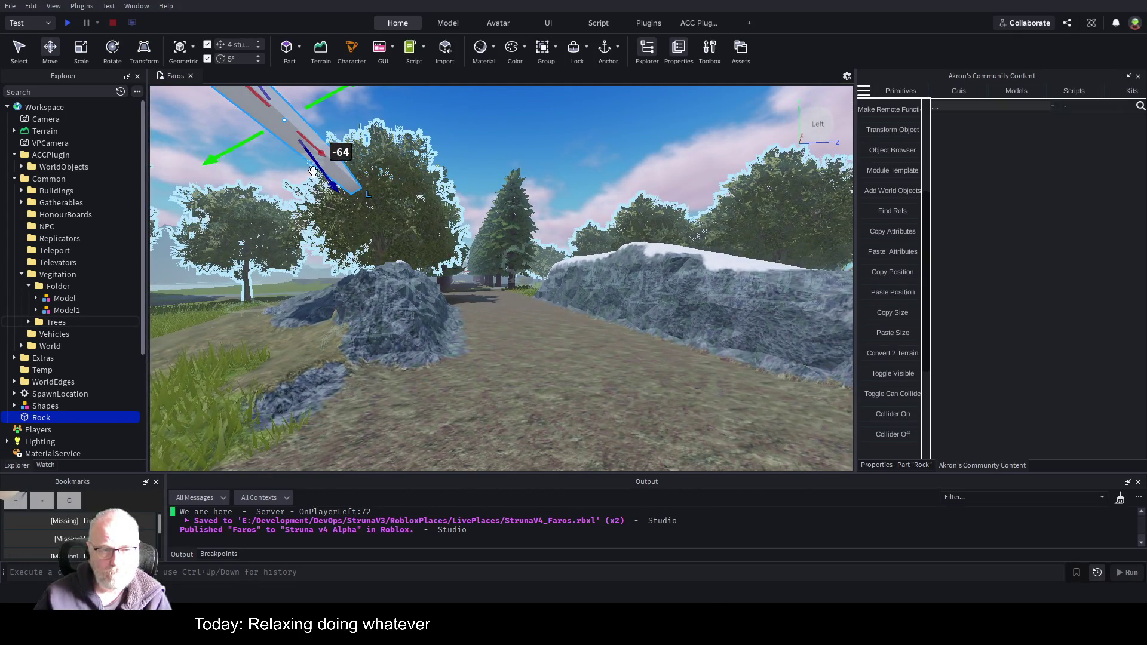
- Lean the part against the right rock bank, try converting it, then undo back to the tilted part
left_click_drag(335, 179, 383, 299)
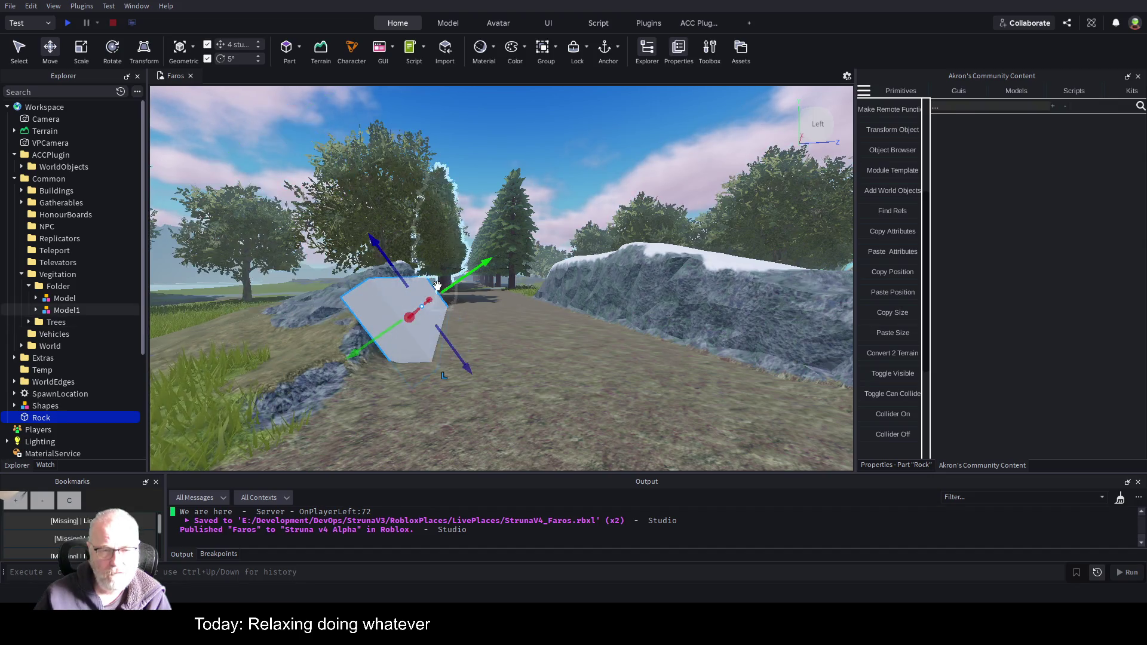
mouse_move(463, 281)
left_mouse_down()
mouse_move(612, 257)
mouse_move(625, 312)
left_mouse_up()
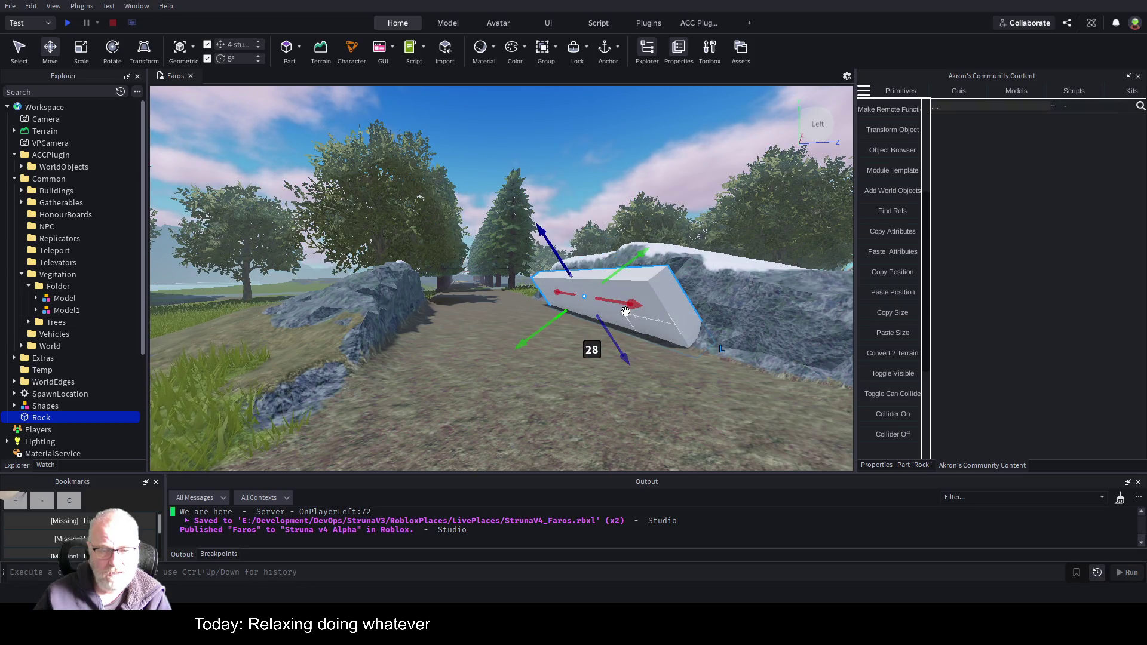
key("ctrl+t")
key("ctrl+t")
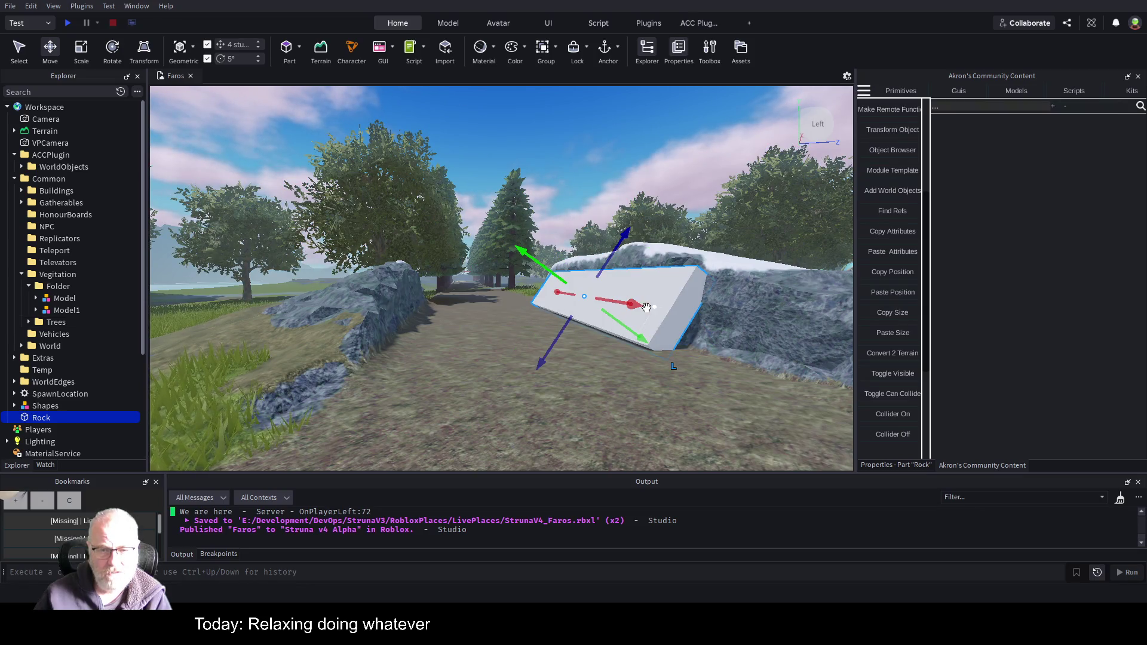
left_click(903, 353)
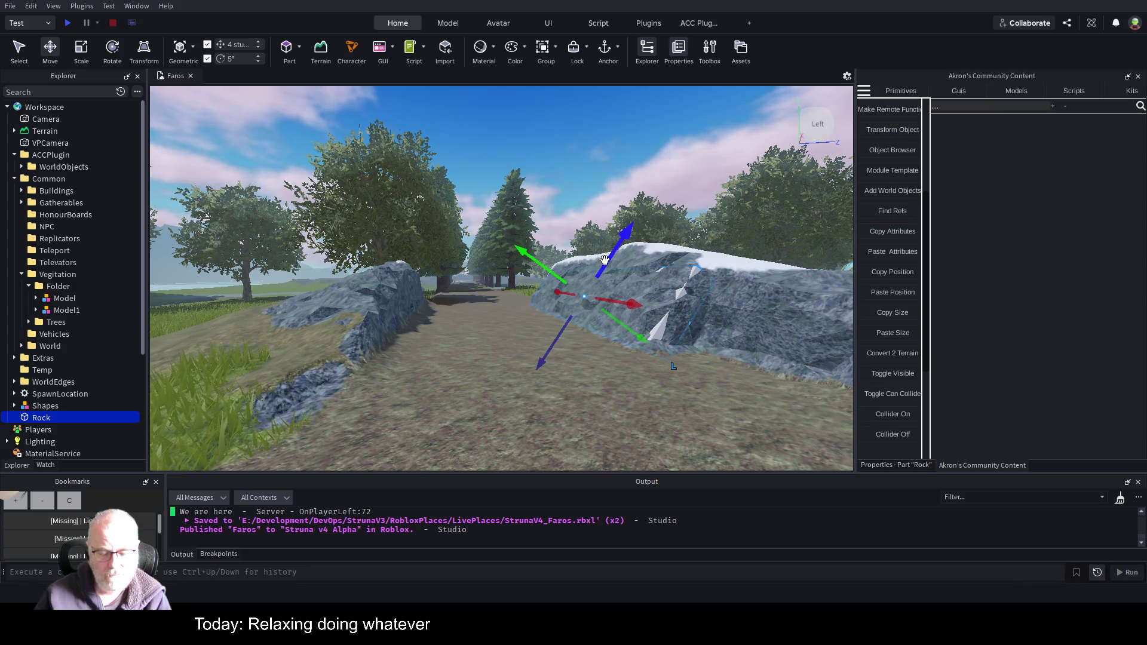
key("ctrl+z")
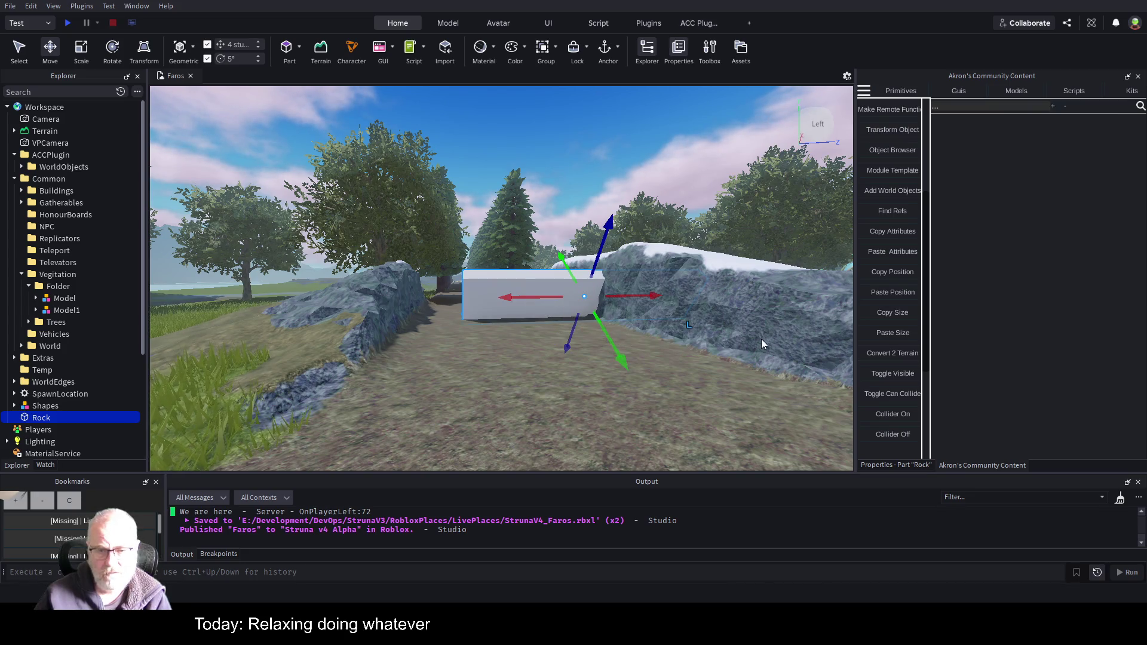
key("ctrl+z")
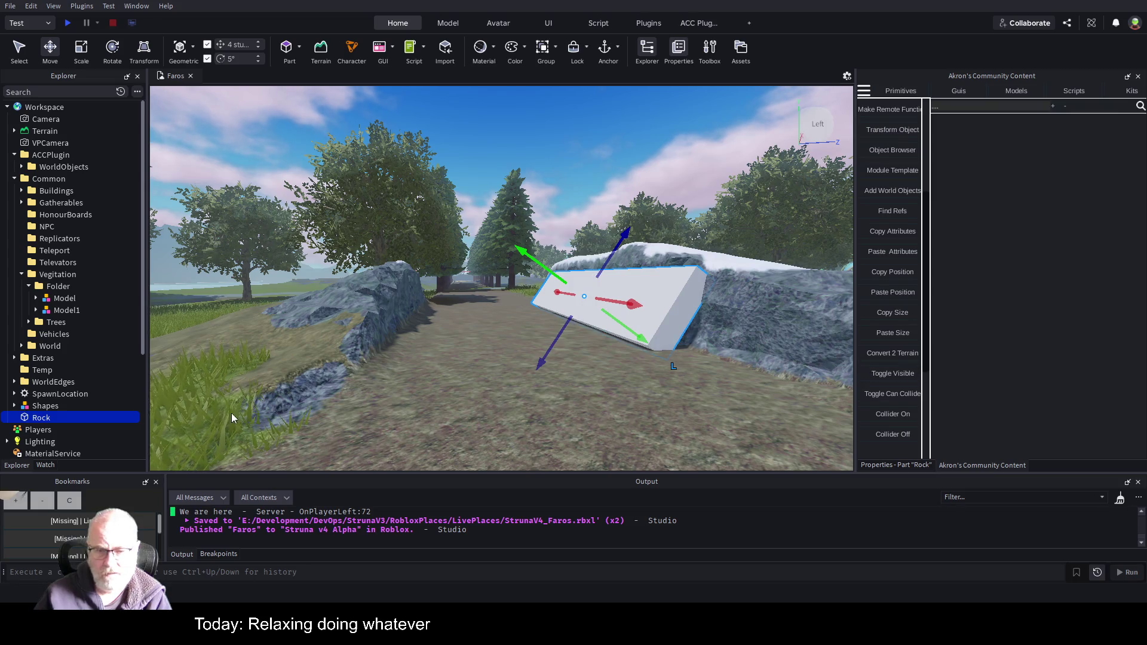
left_click(34, 416)
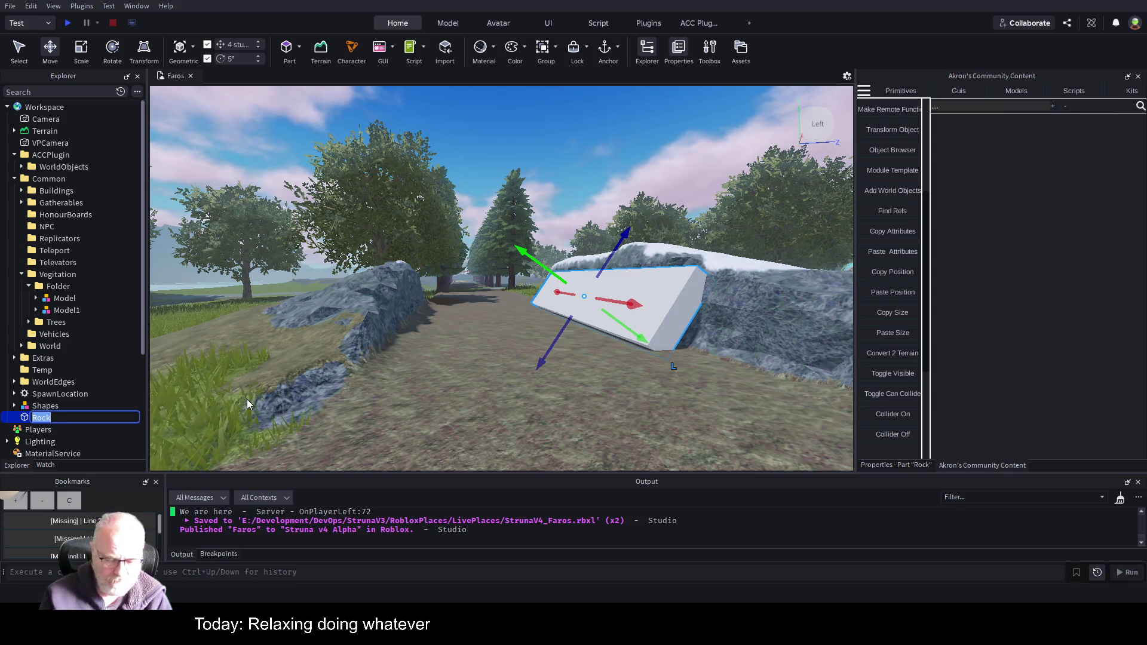
- Name the part Sandstone and convert it into sandstone terrain
type("Sandstone")
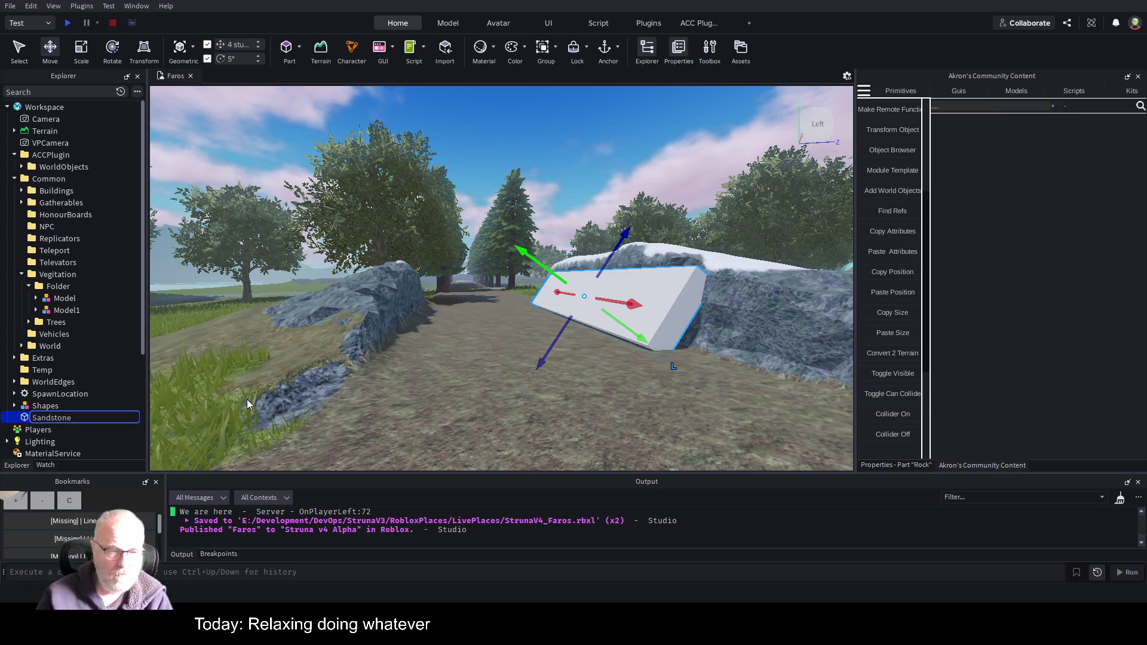
left_click(60, 429)
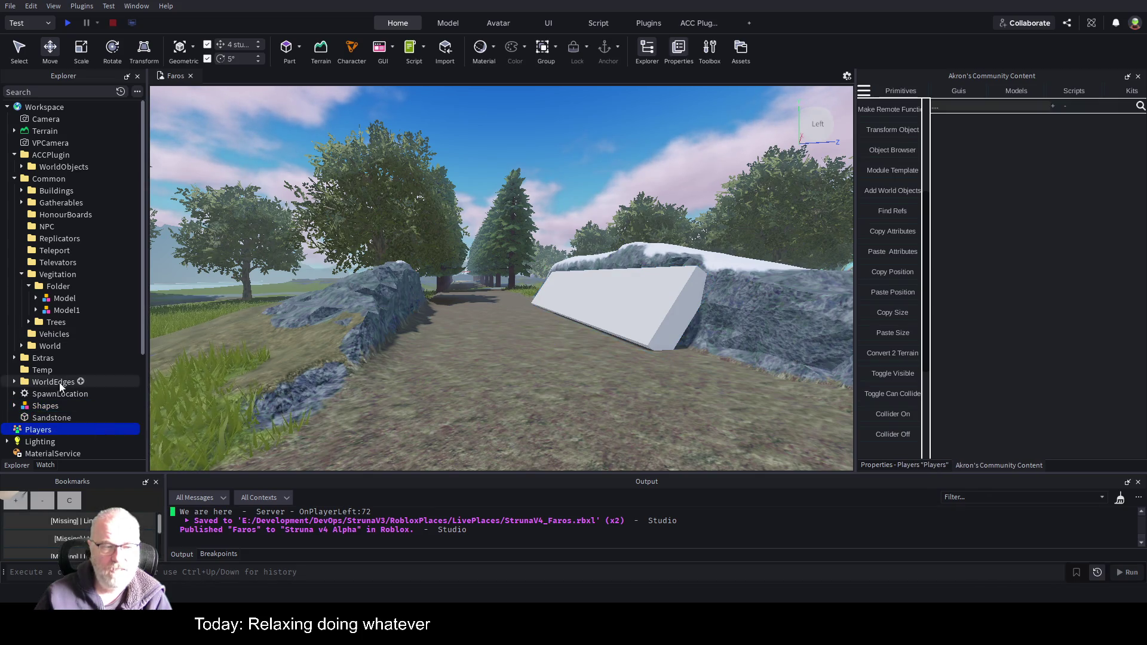
left_click(40, 417)
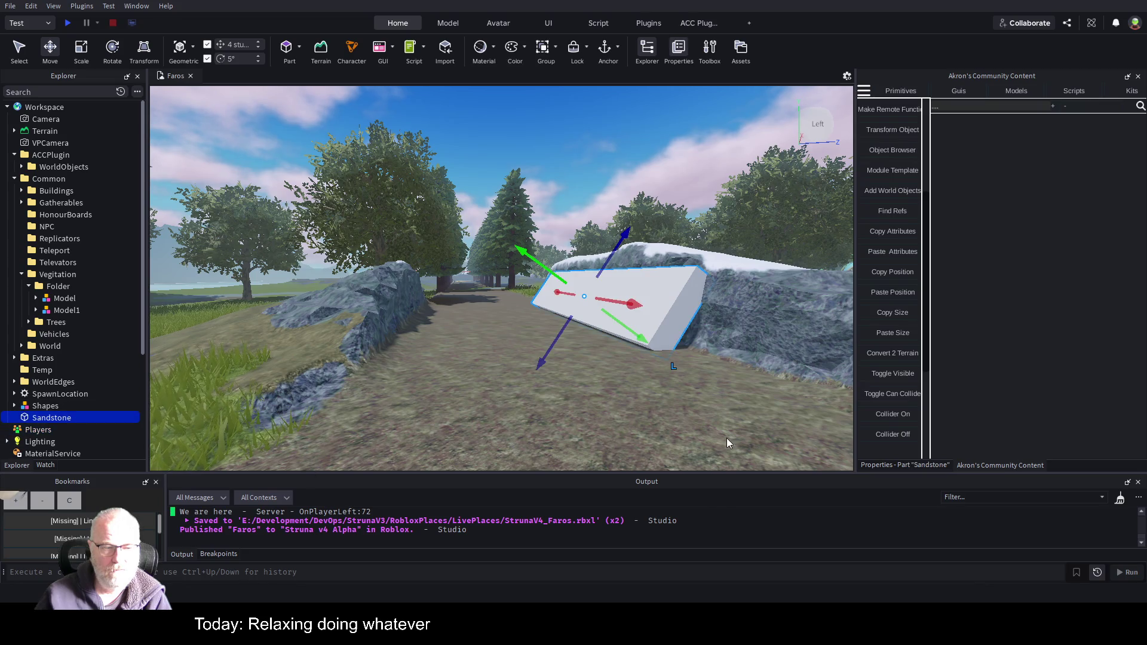
left_click(900, 357)
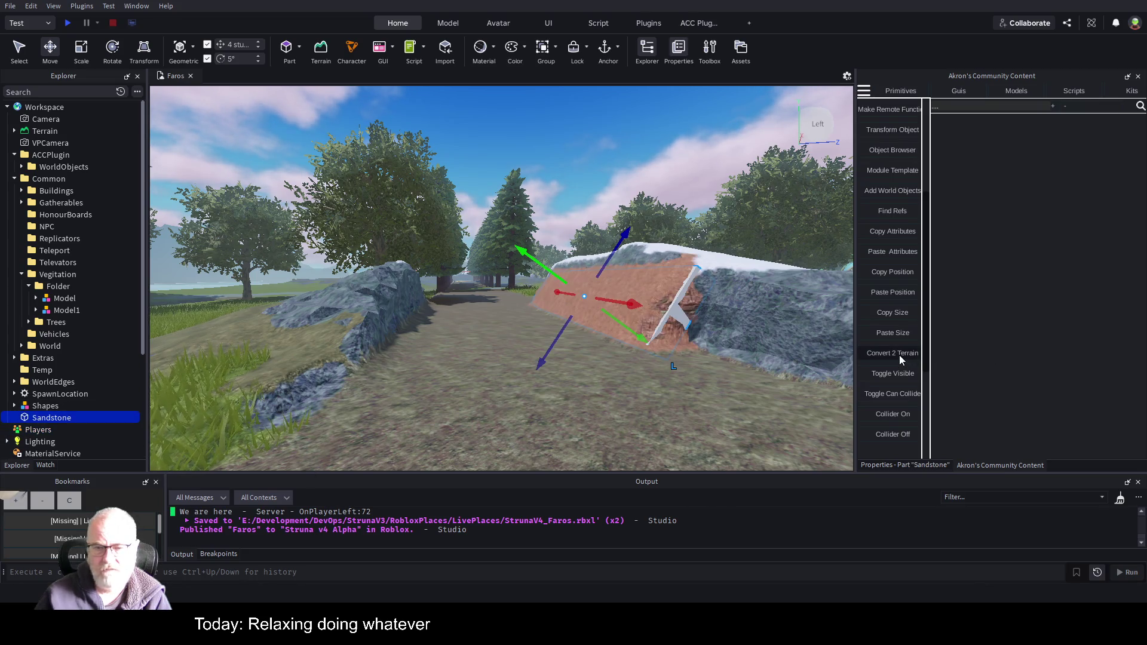
- Orbit the camera around the sandstone slope to inspect it from several sides
key("w")
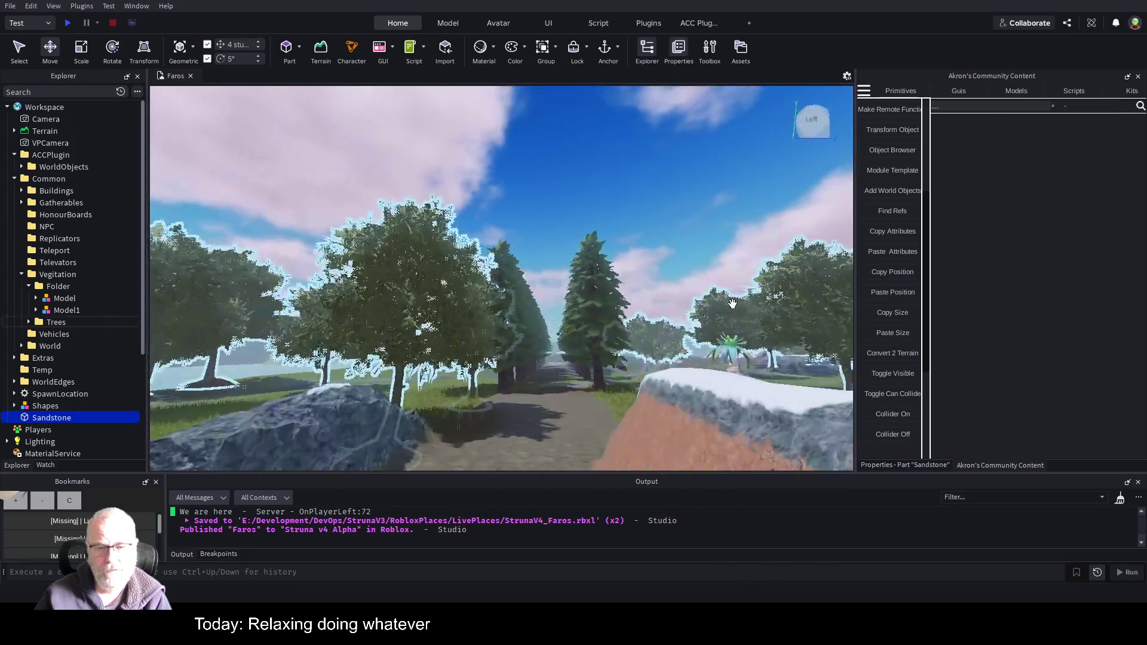
key("w")
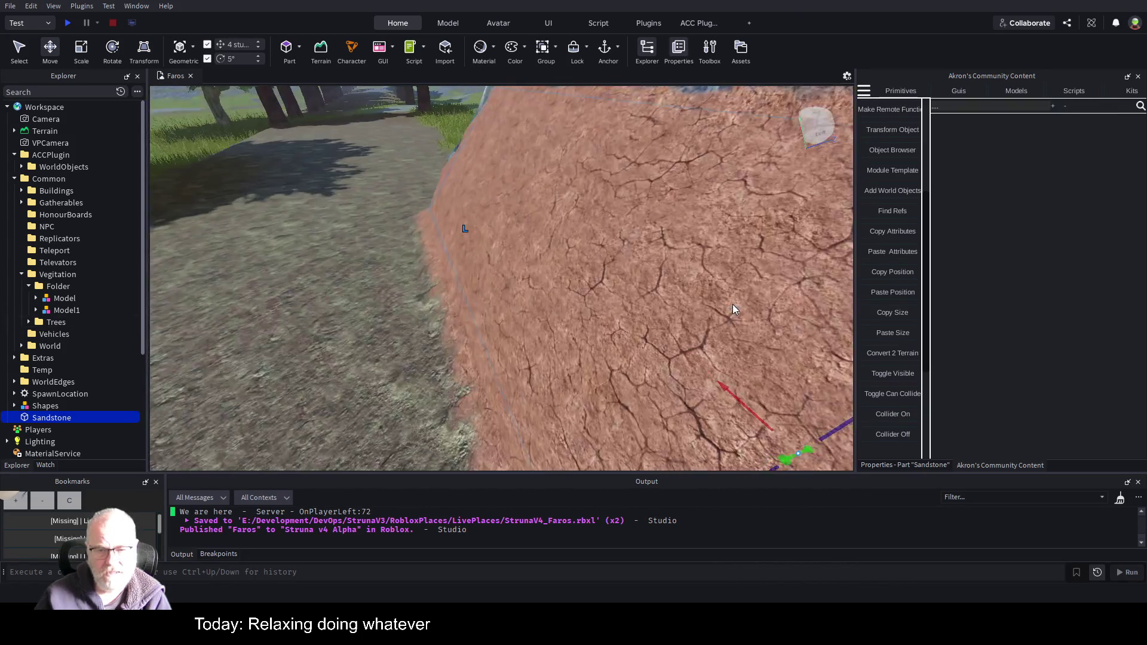
key("s")
key("s")
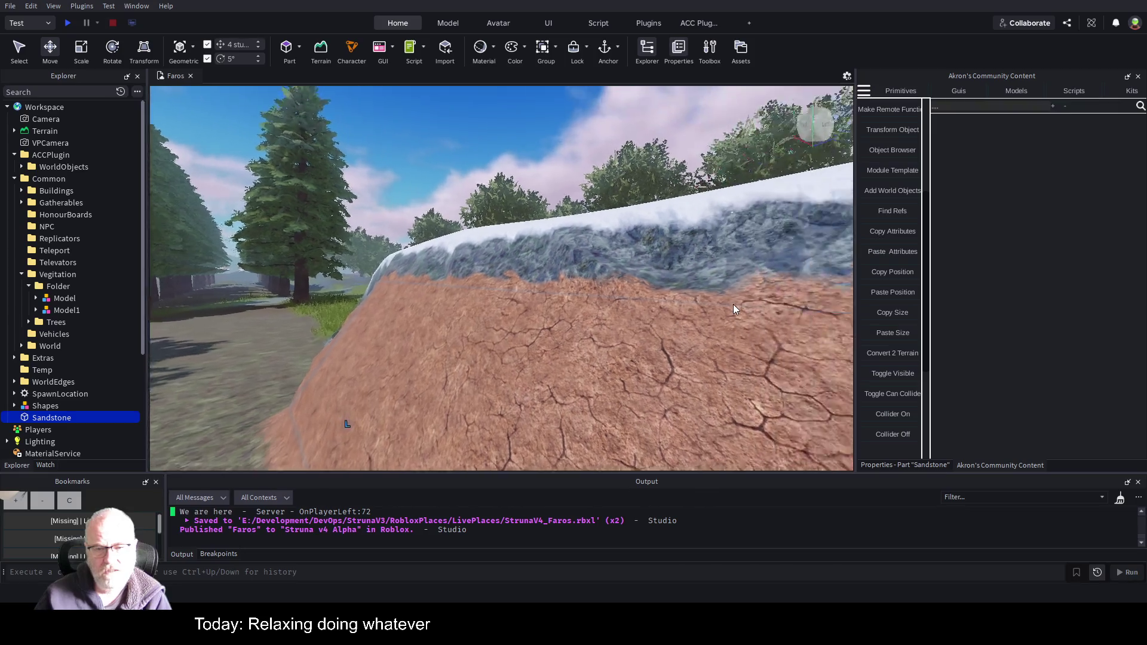
key("d")
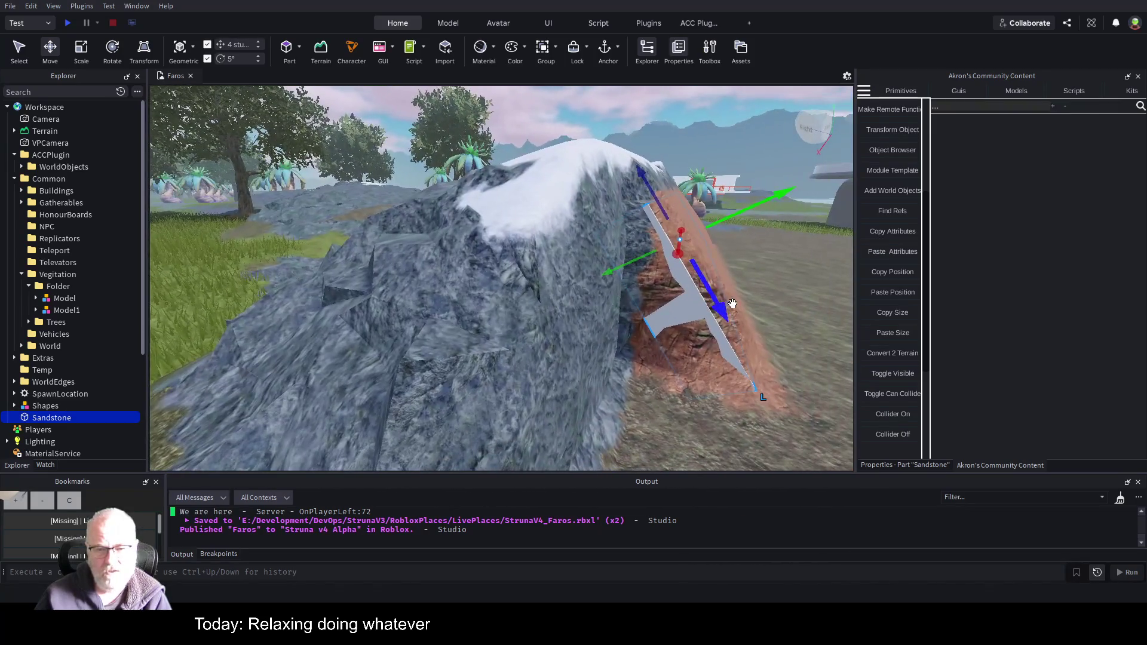
key("s")
key("d")
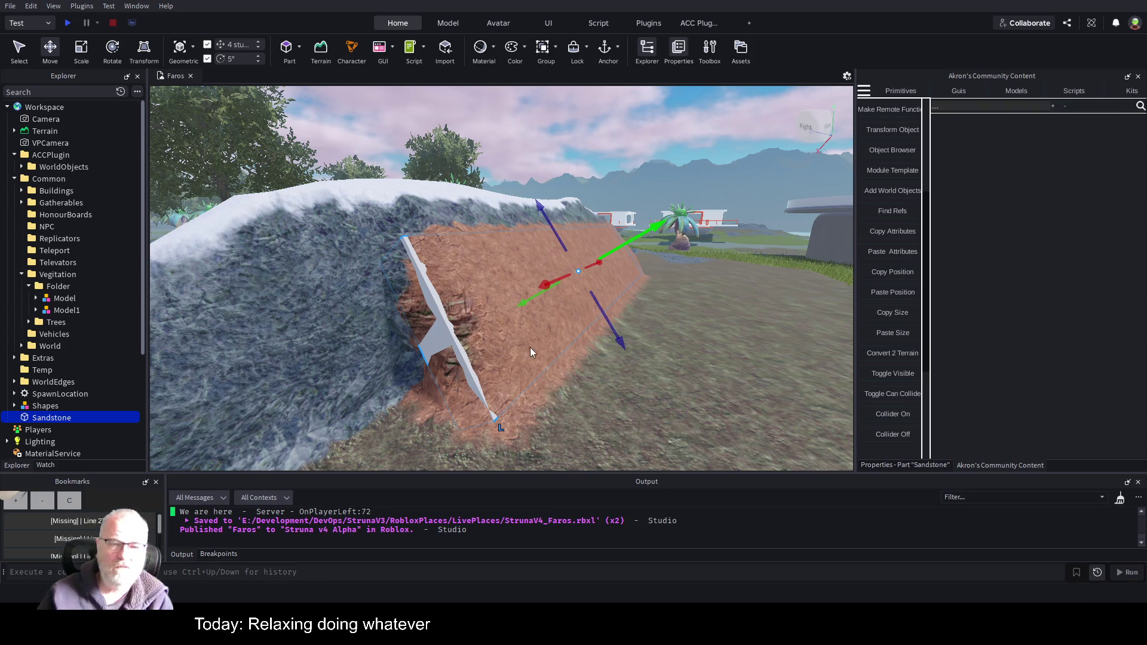
key("s")
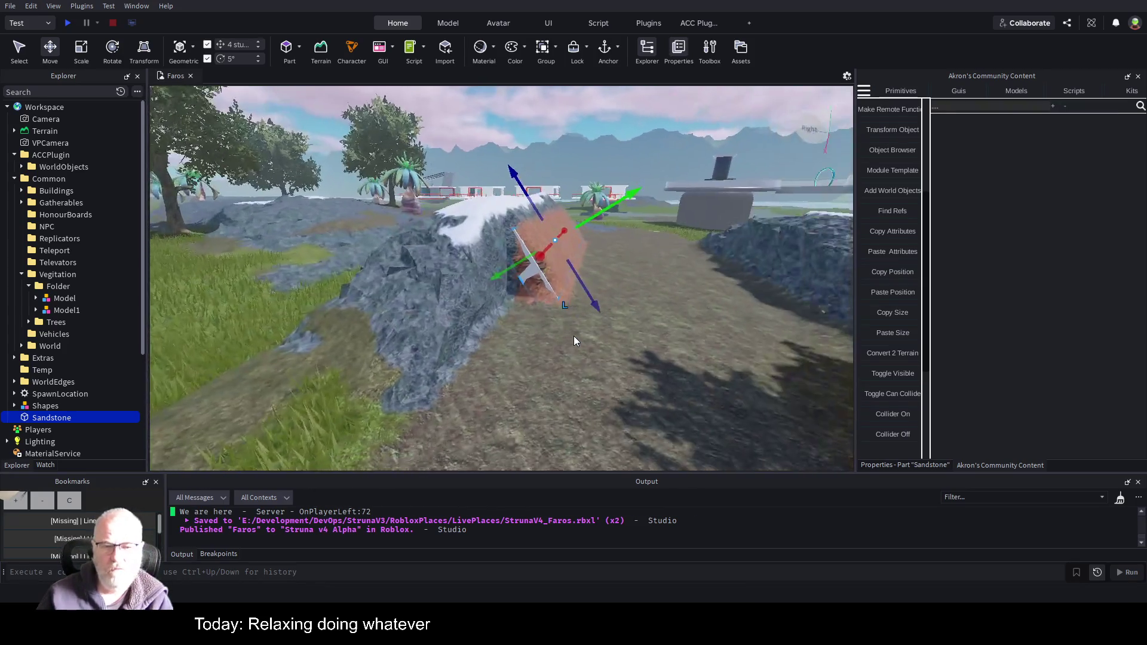
key("a")
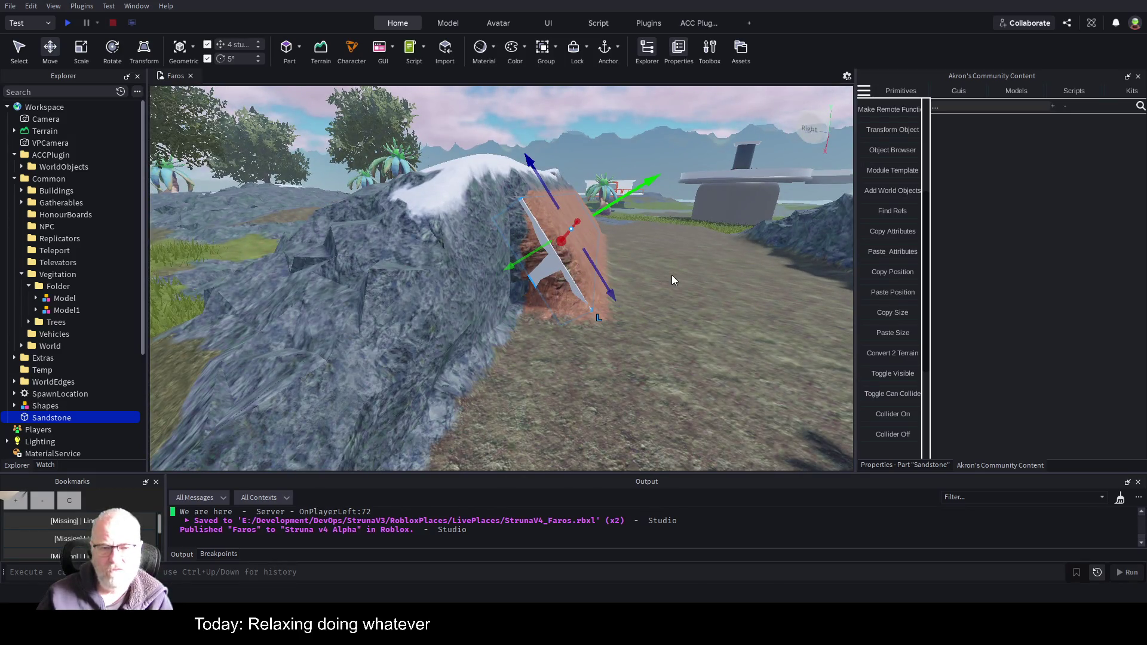
key("s")
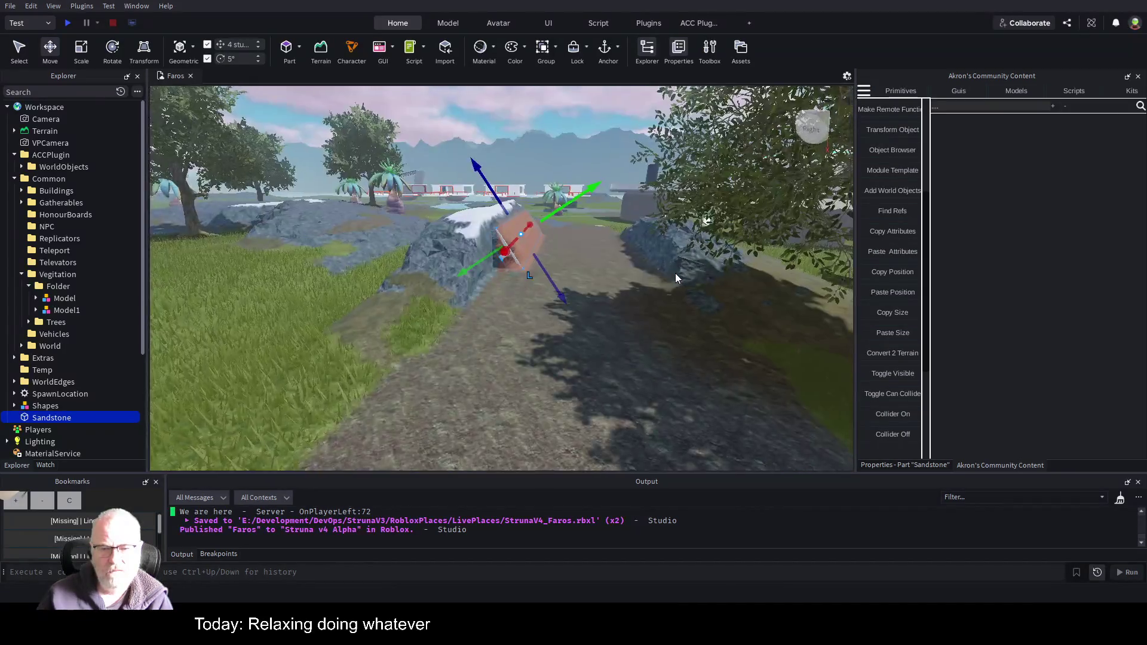
key("w")
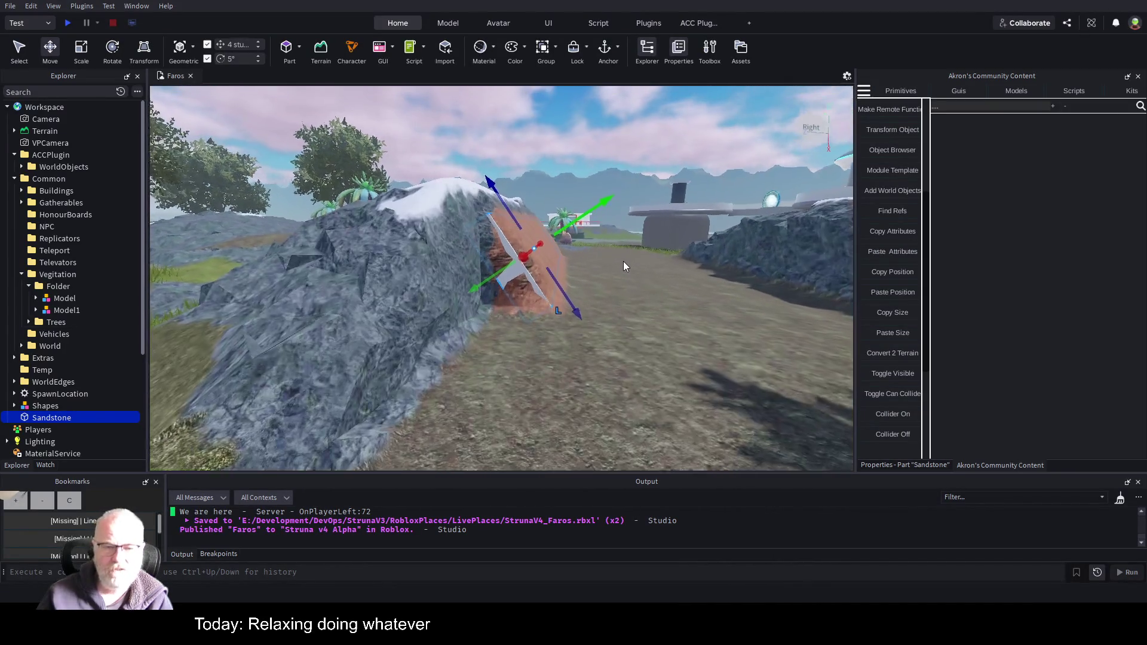
key("d")
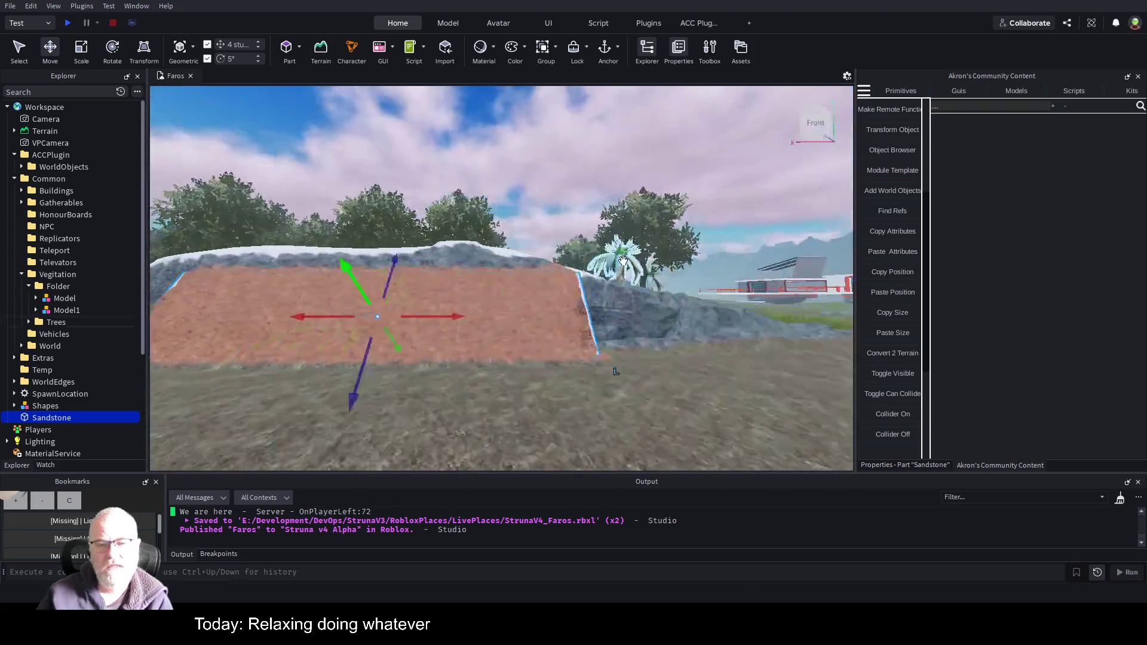
key("d")
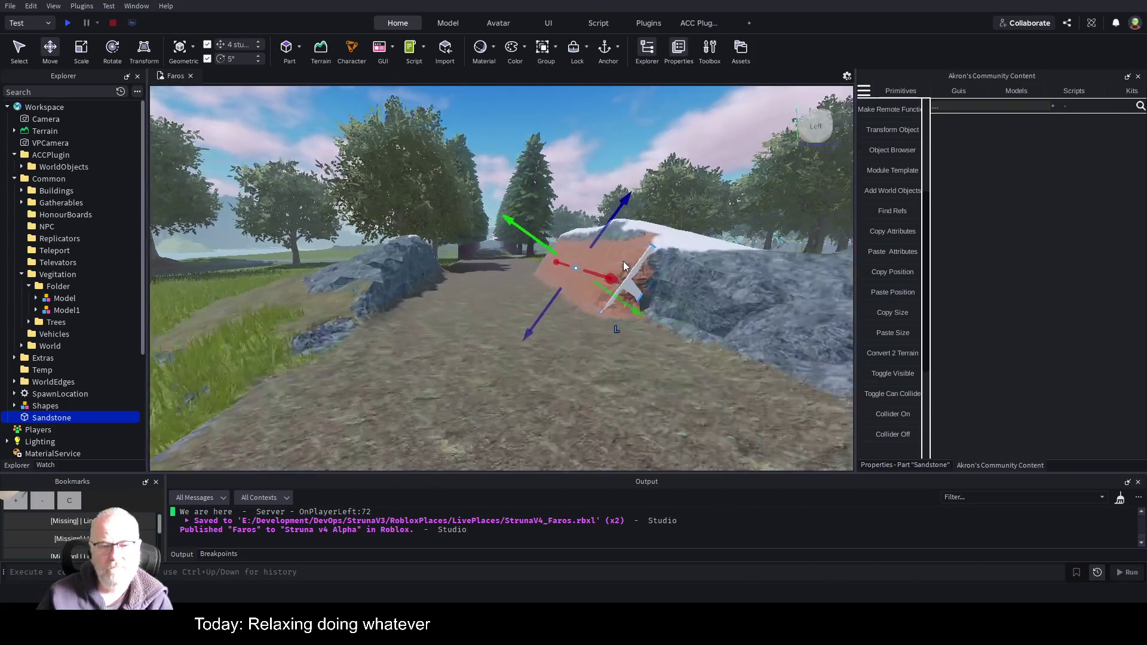
key("w")
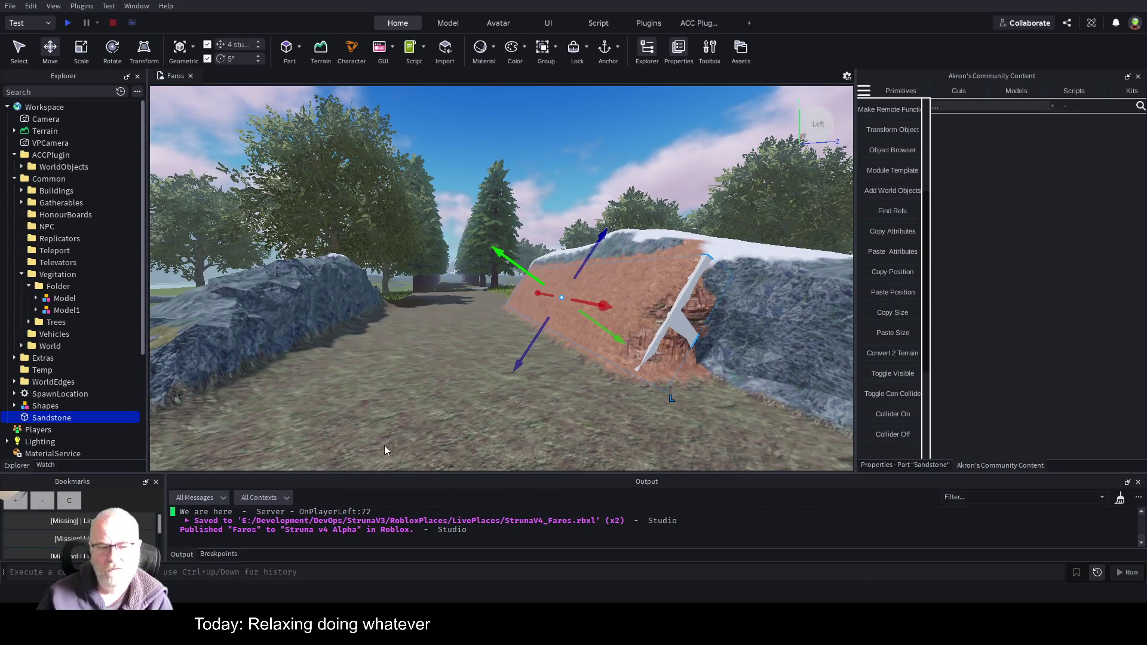
left_click(57, 417)
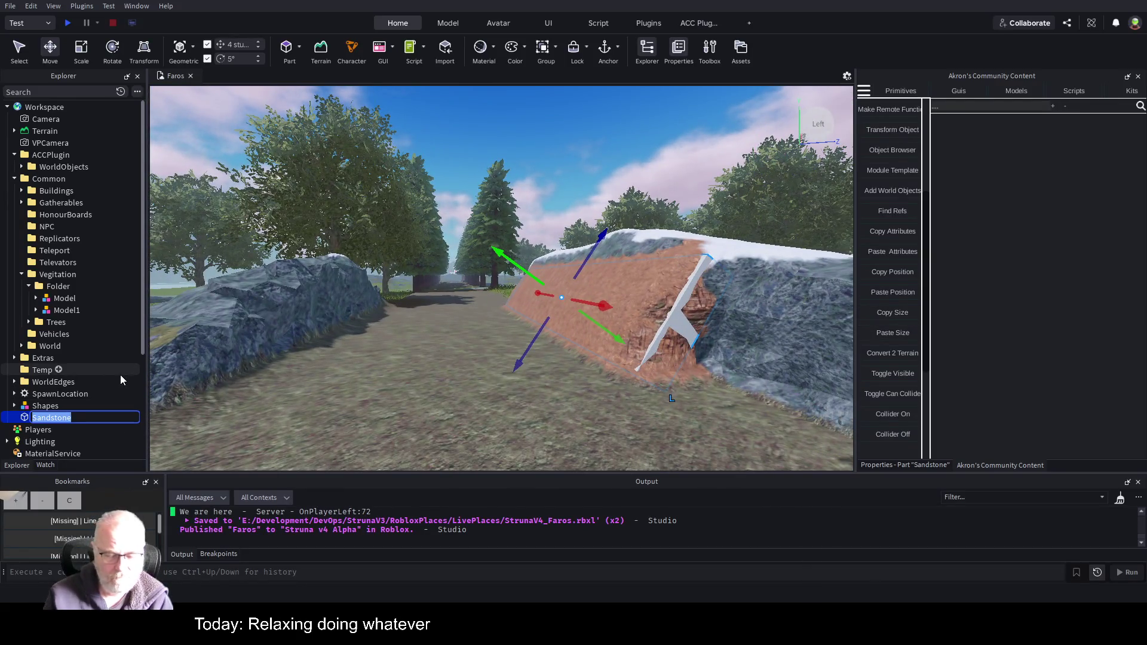
- Rename the part Rock, convert it to rock terrain, and move it 40 studs out of the wall
type("Rock")
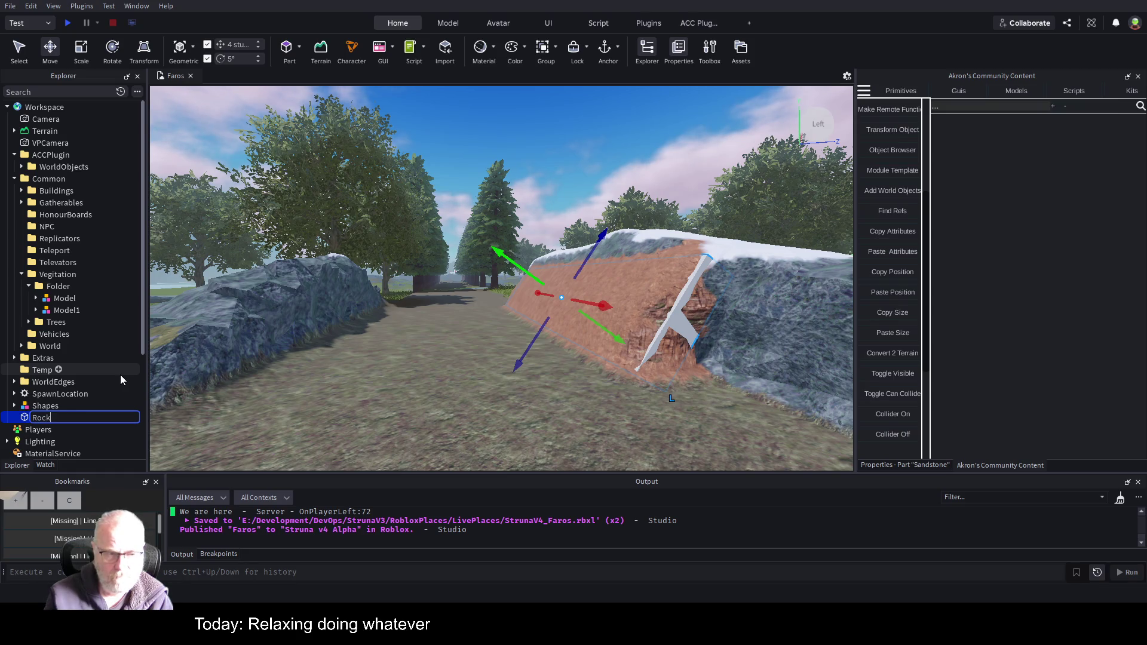
key("Return")
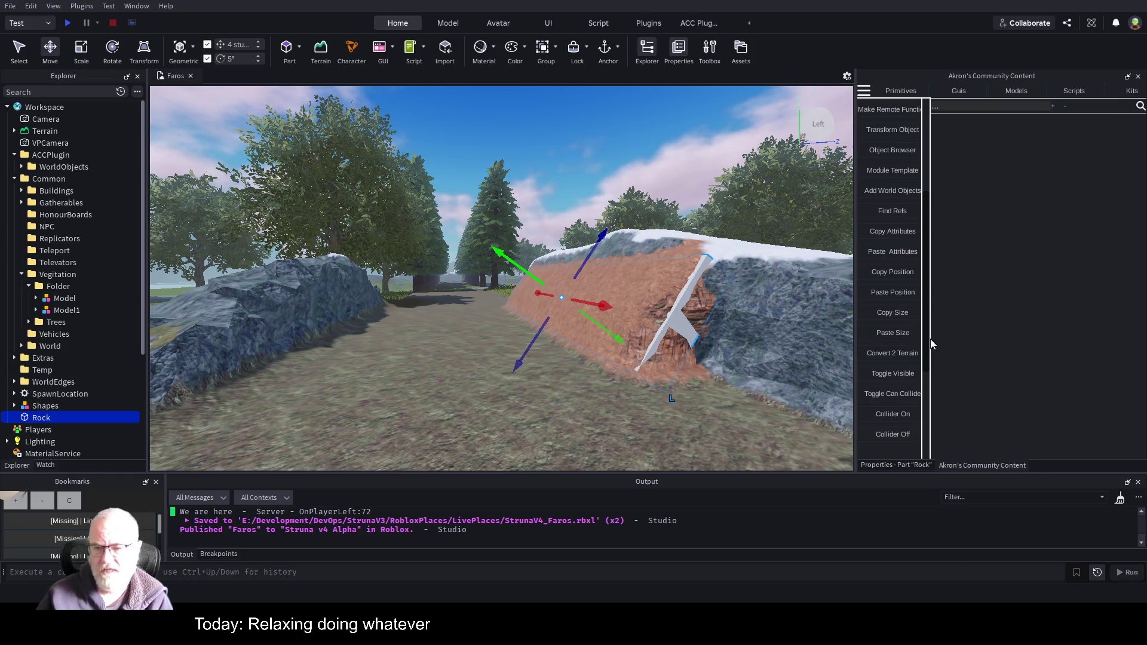
left_click(889, 357)
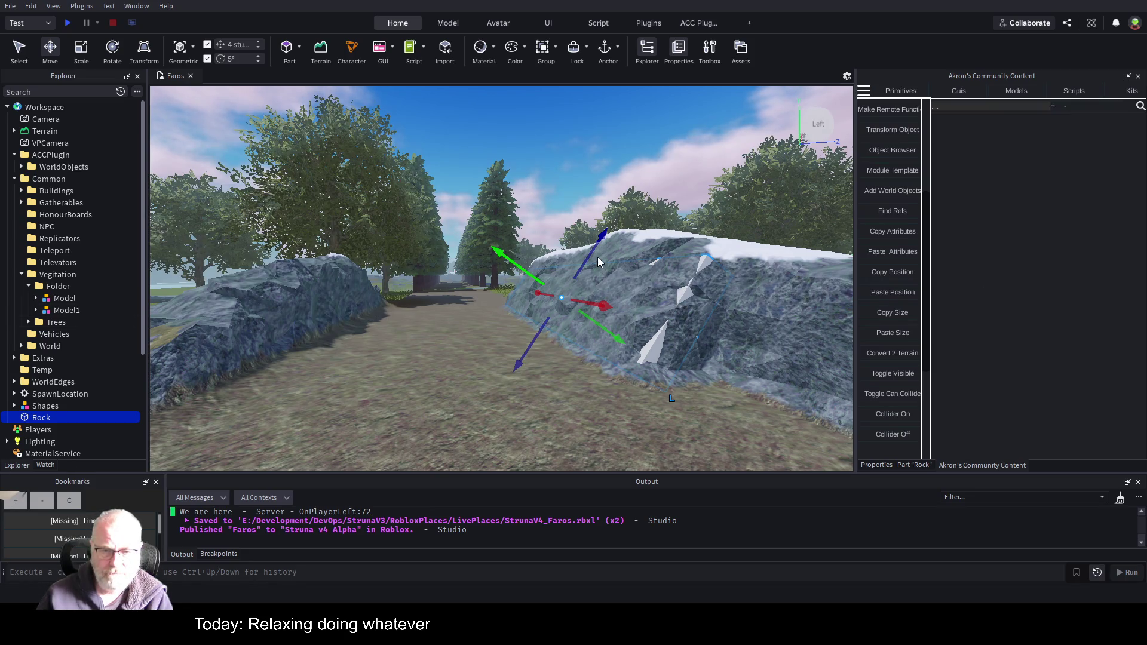
mouse_move(598, 254)
left_mouse_down()
mouse_move(543, 291)
mouse_move(487, 368)
left_mouse_up()
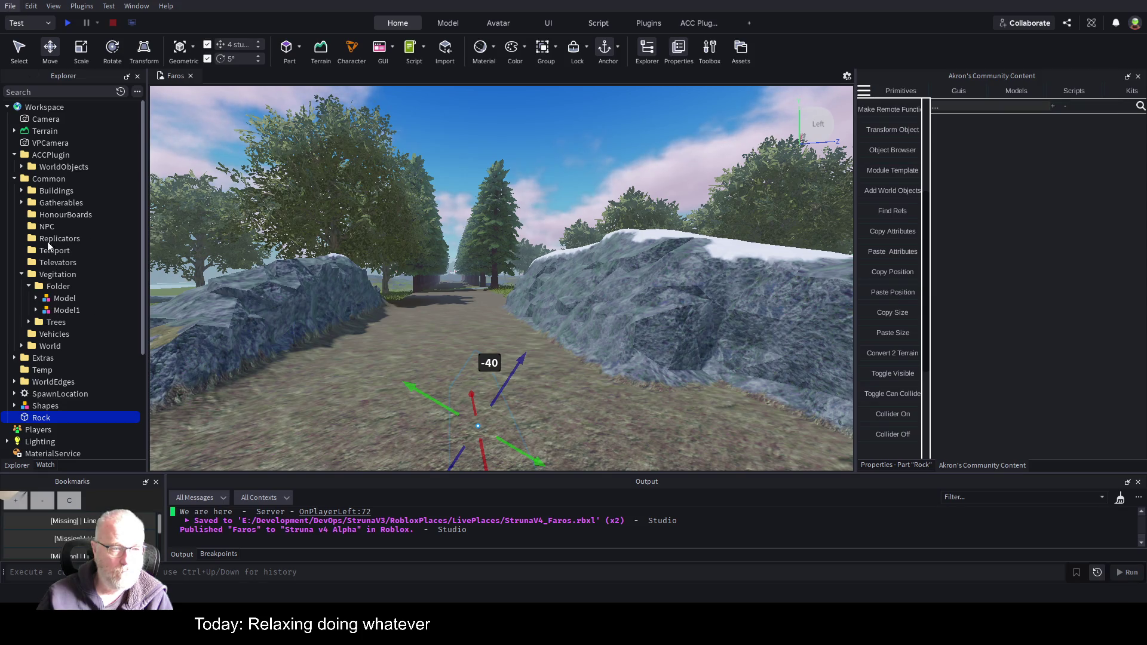
- Save the Faros place changes to Roblox with Ctrl+S
key("ctrl+s")
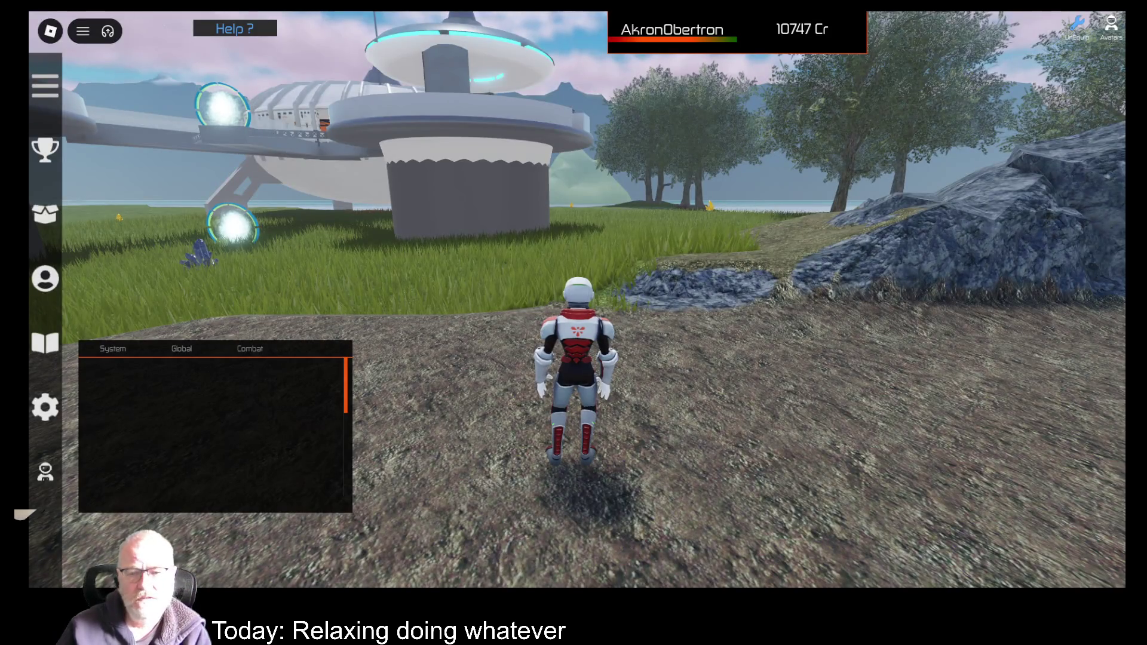
- Run the astronaut back and forth across the path between the left and right rocks
key("w")
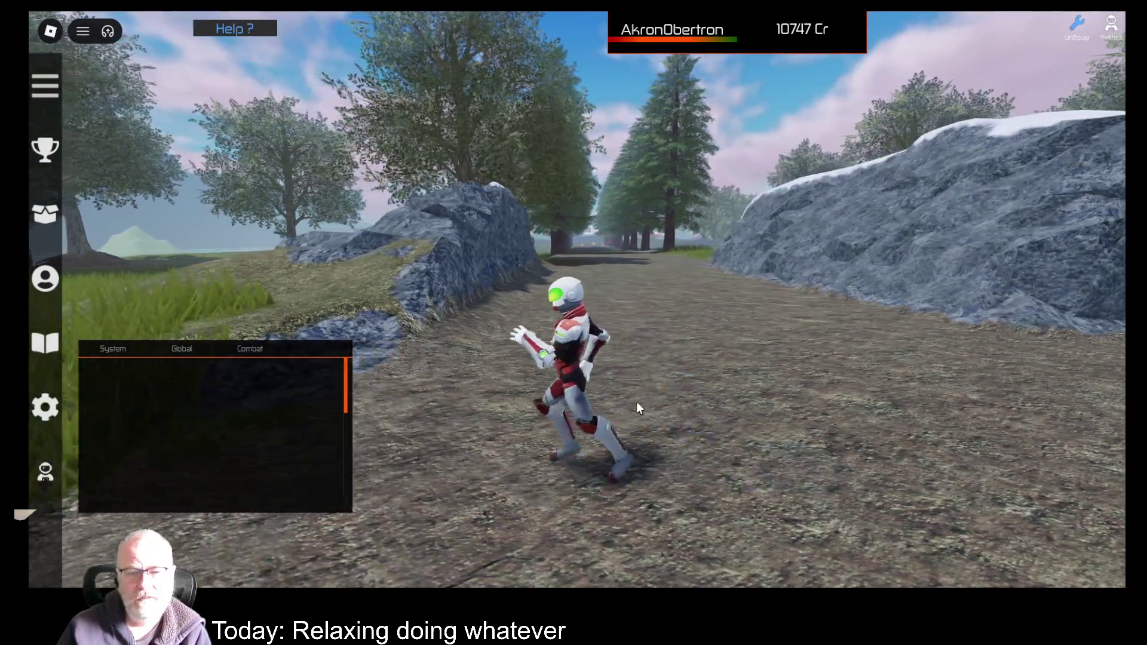
key("d")
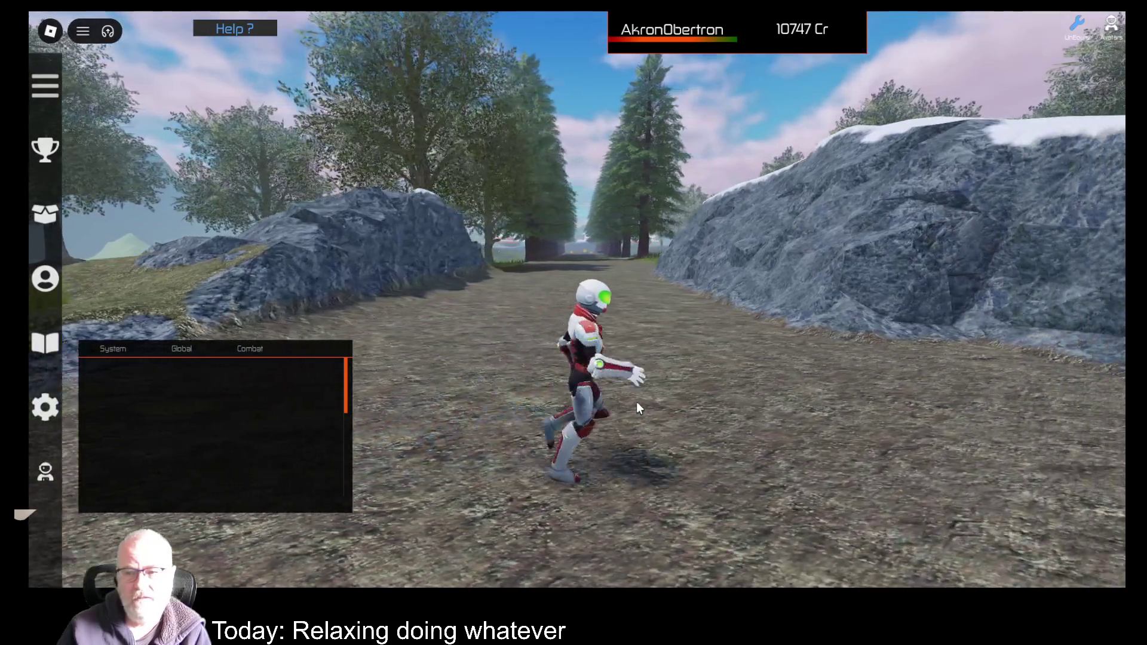
key("w")
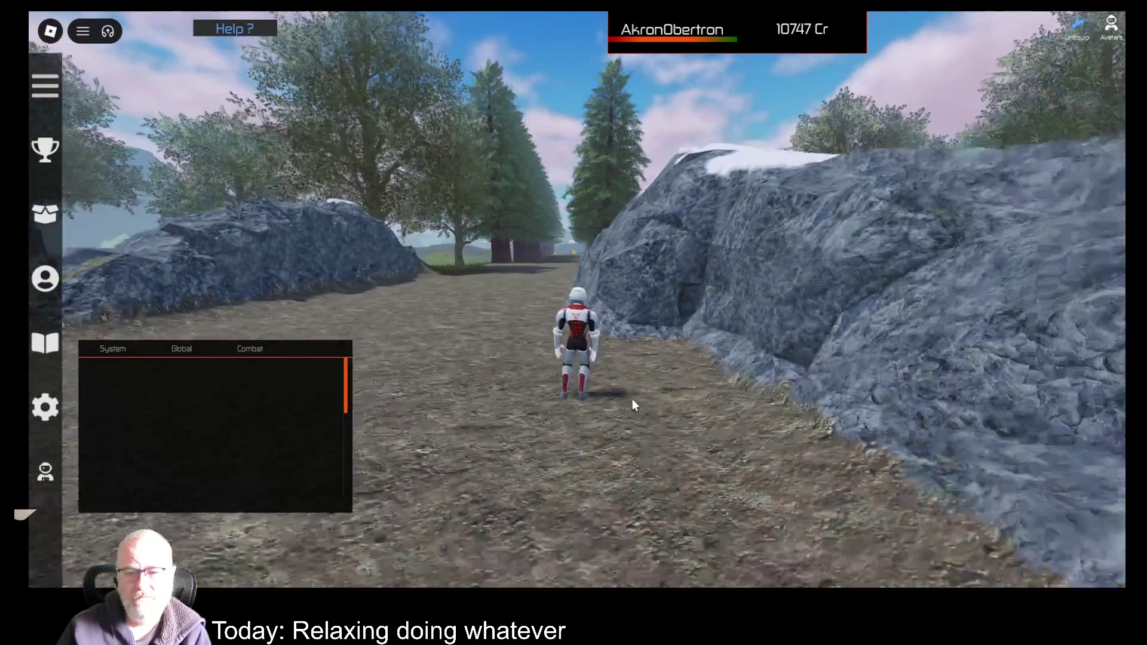
key("a")
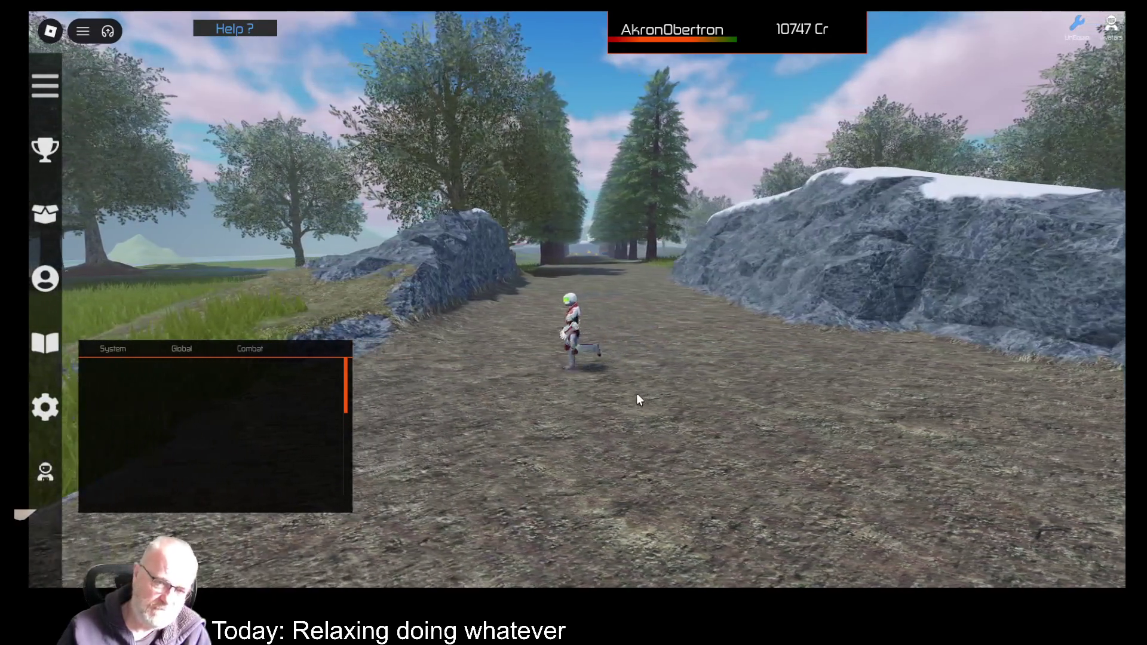
key("a")
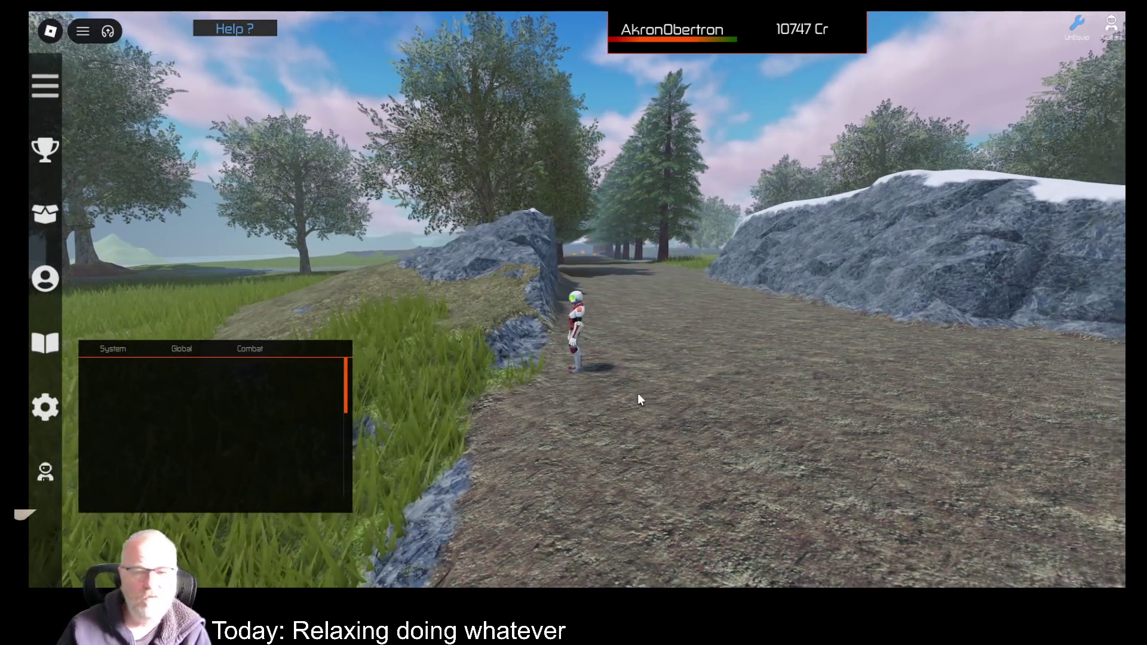
key("d")
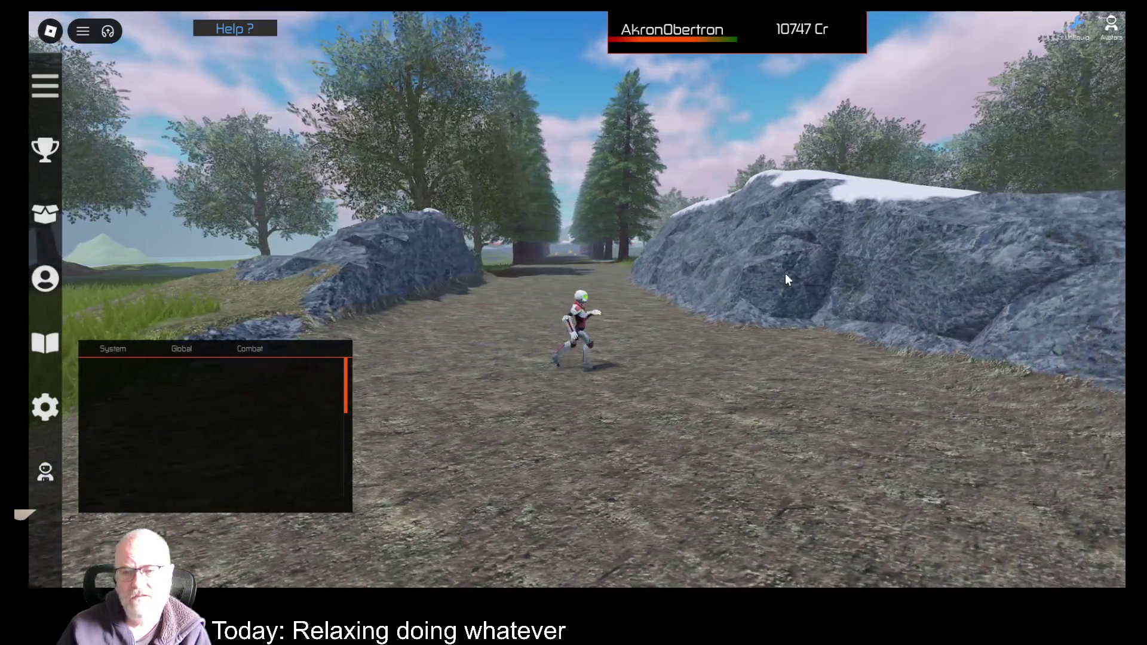
key("d")
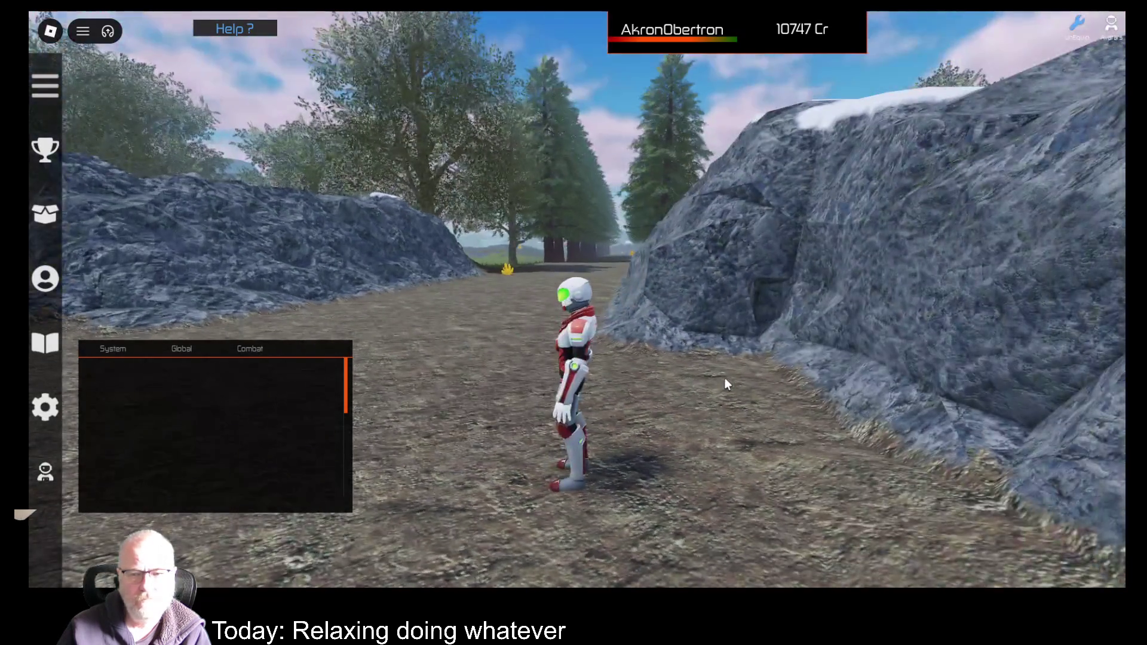
- Walk the avatar up the path, climb and jump onto the snowy rock, then drop back down
key("a")
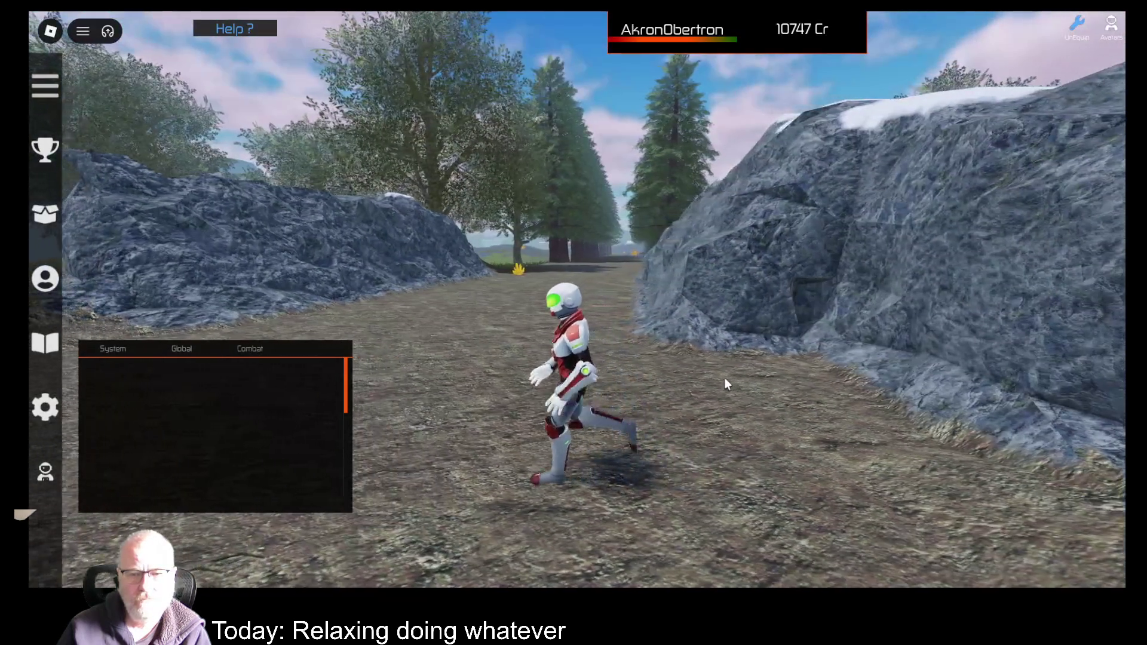
key("w")
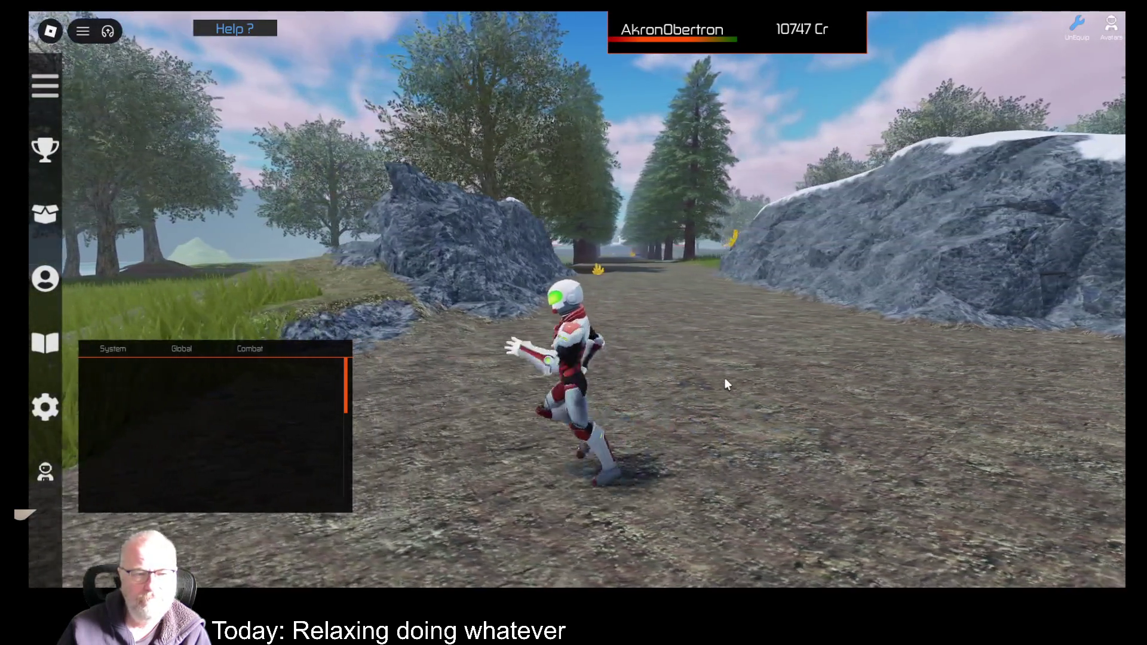
key("a")
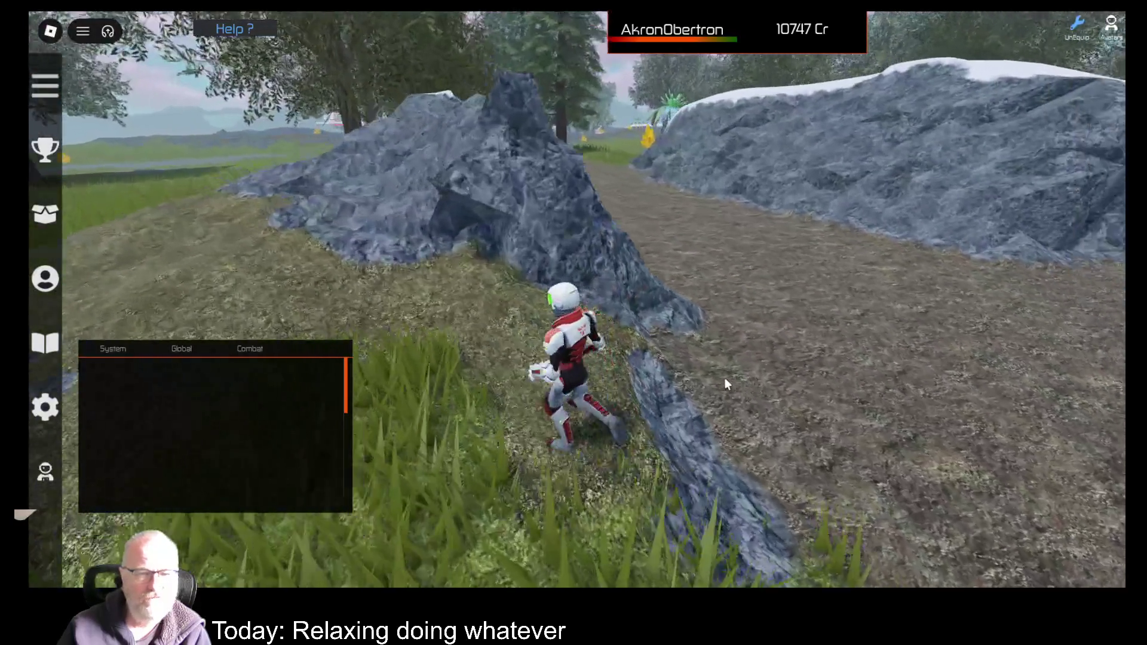
key("d")
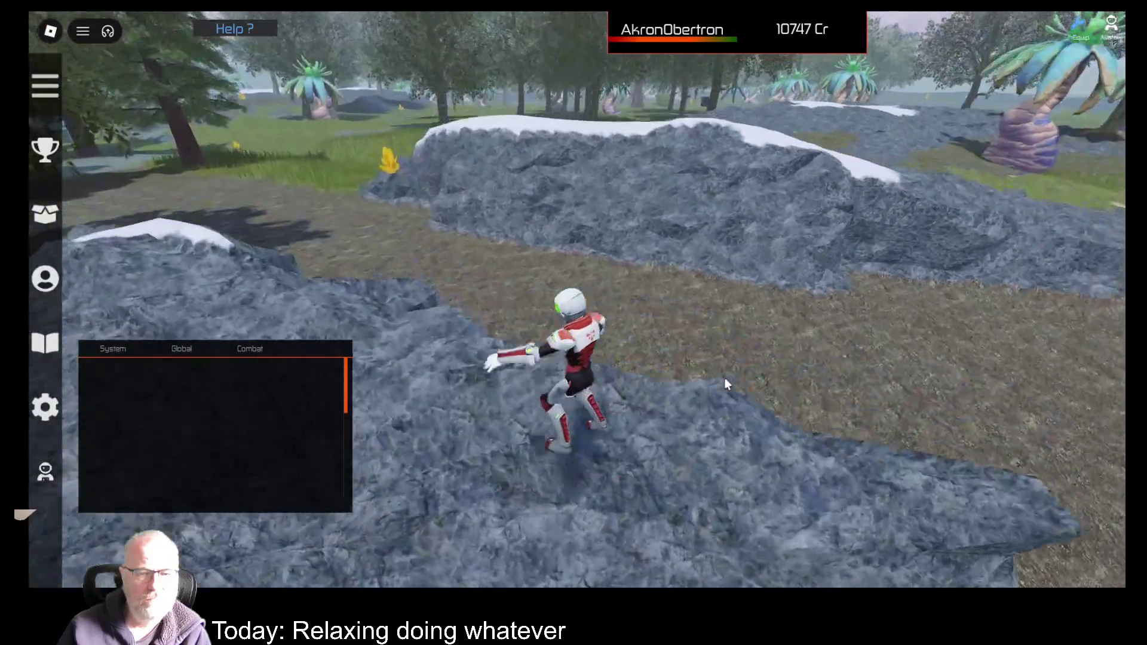
key("d")
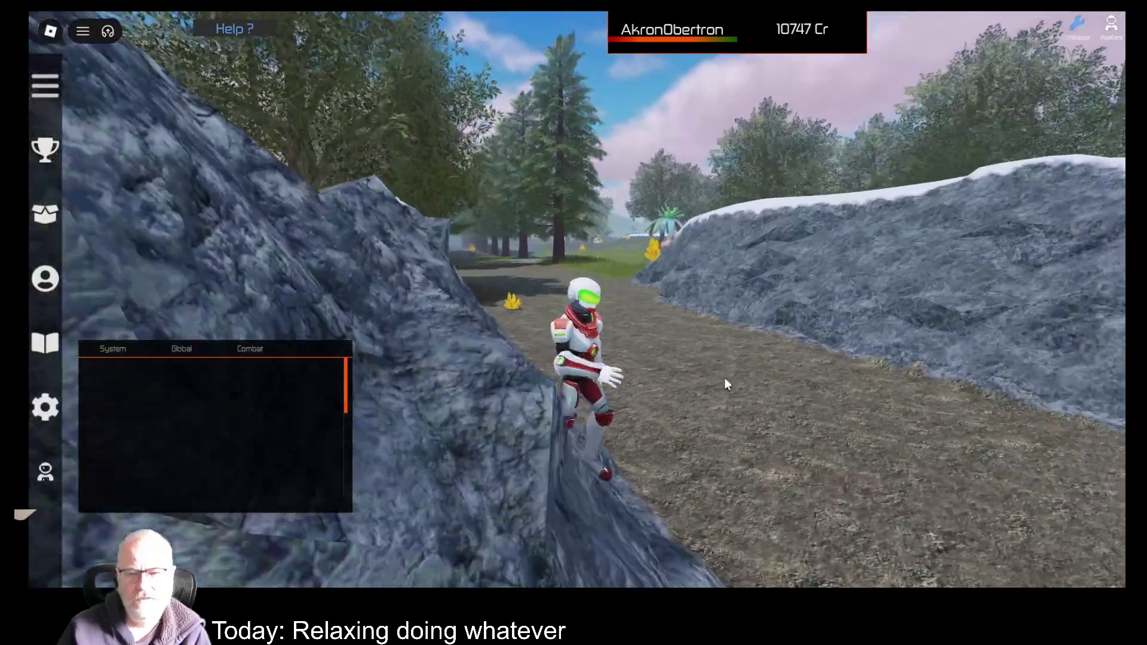
key("w")
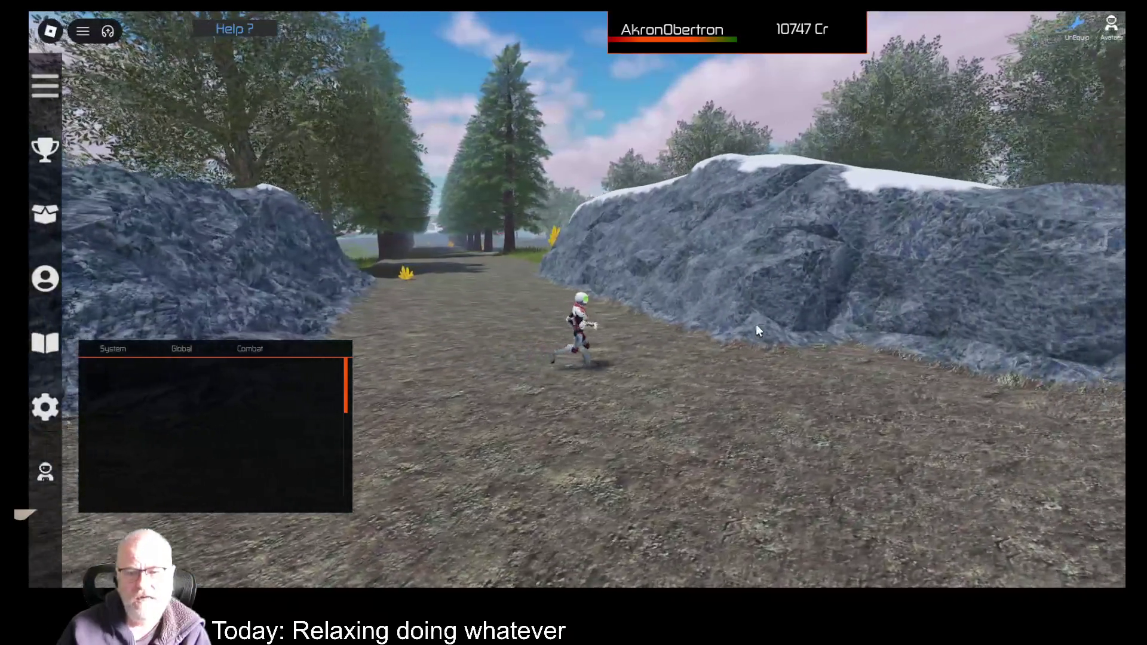
key("space")
key("d")
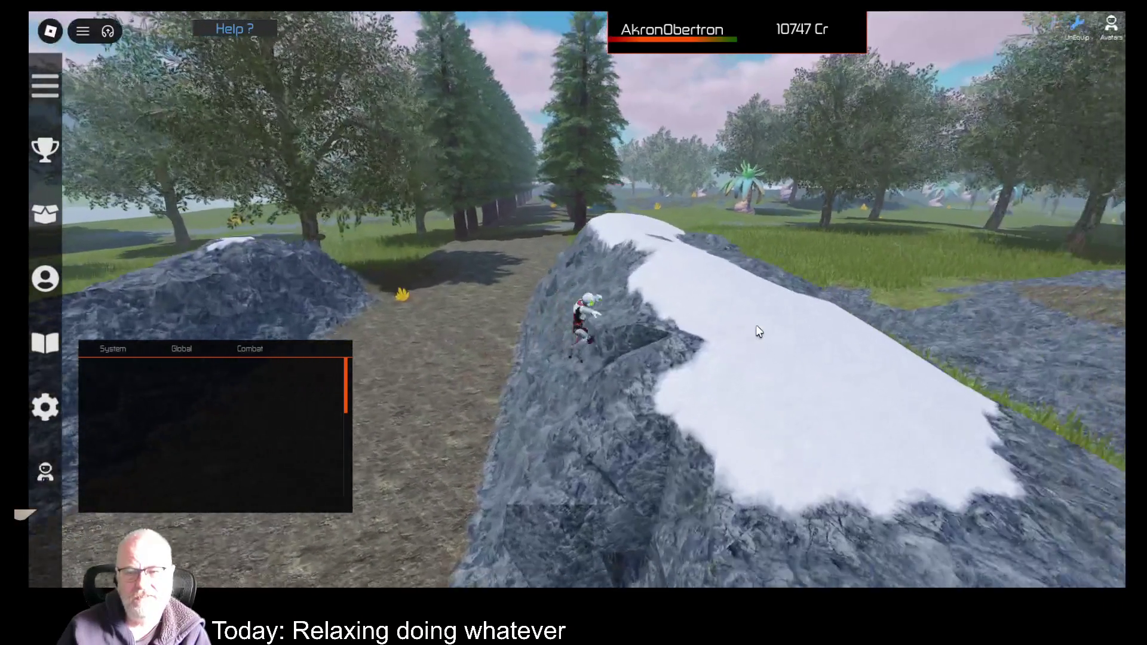
key("a")
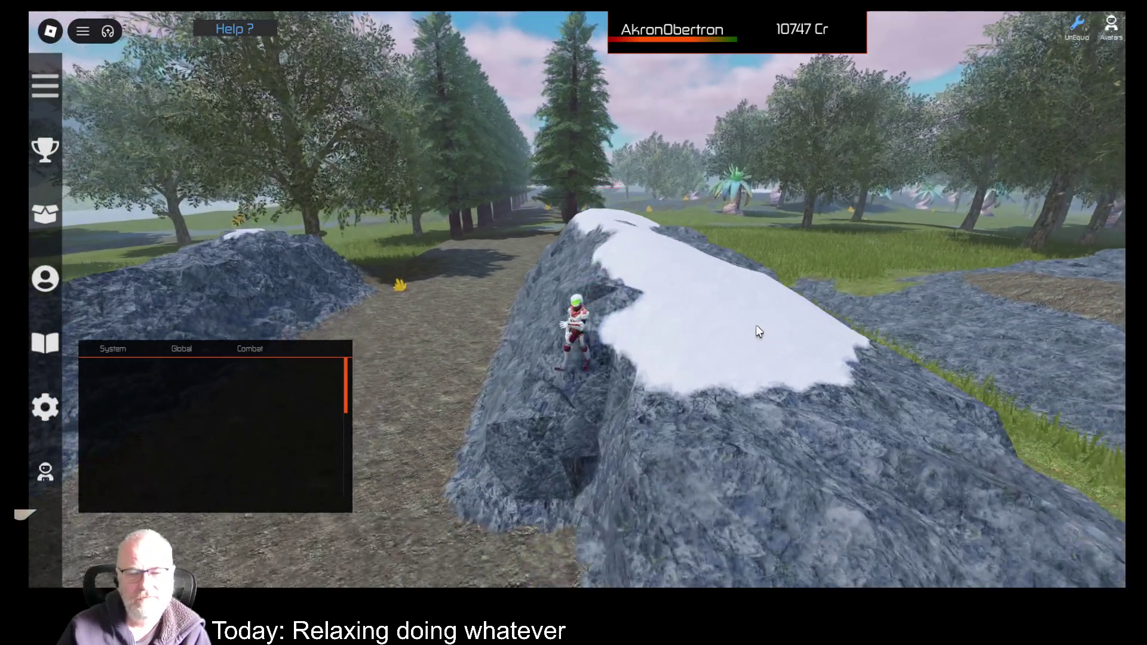
- Turn to look down the path, walk back, then run up between the rocks and stop
key("w")
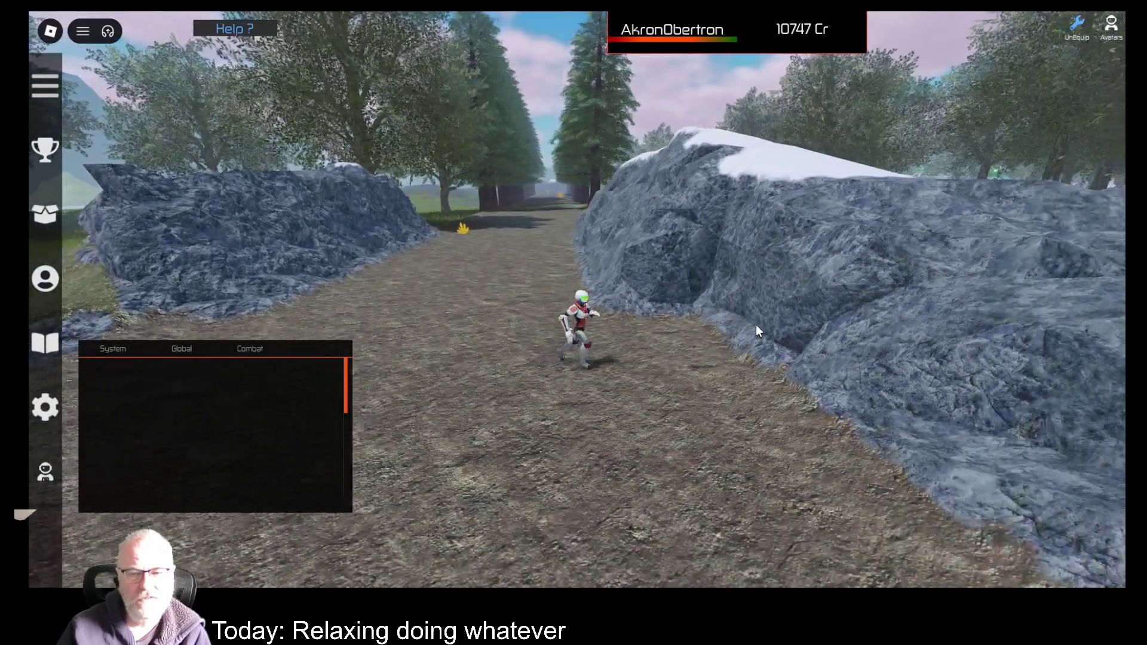
key("s")
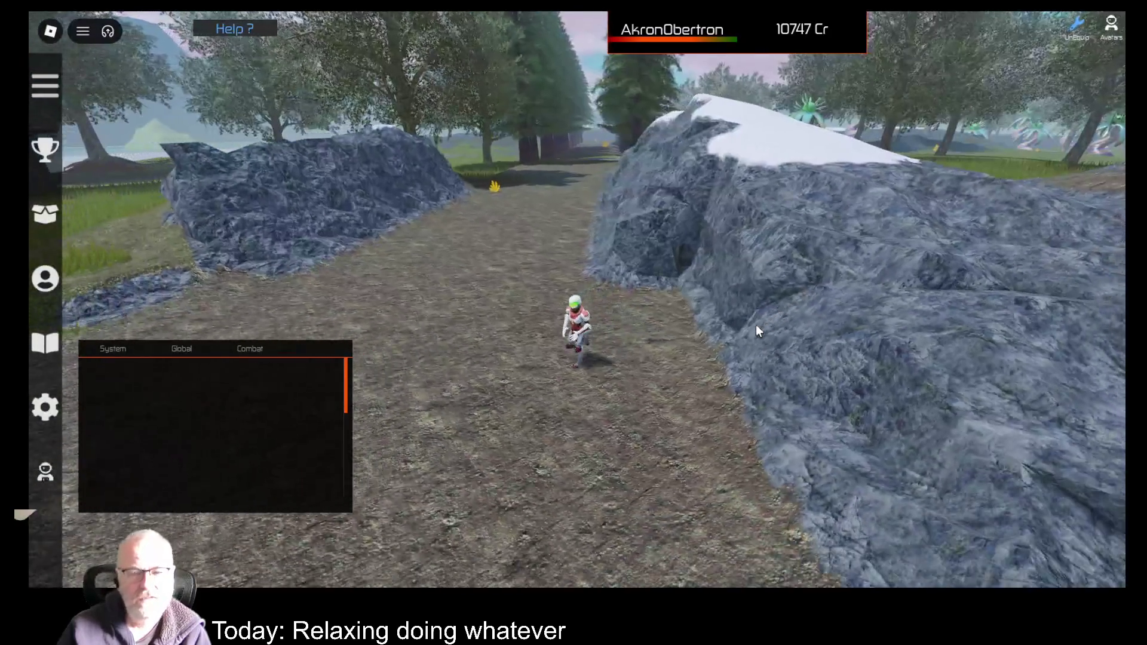
key("a")
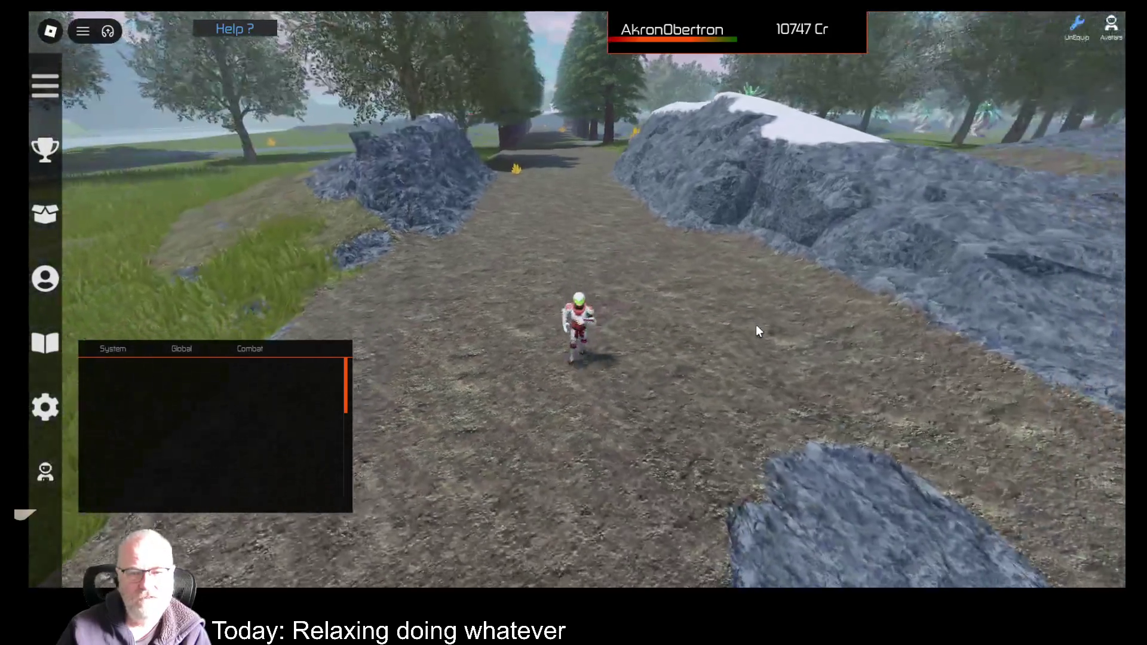
key("s")
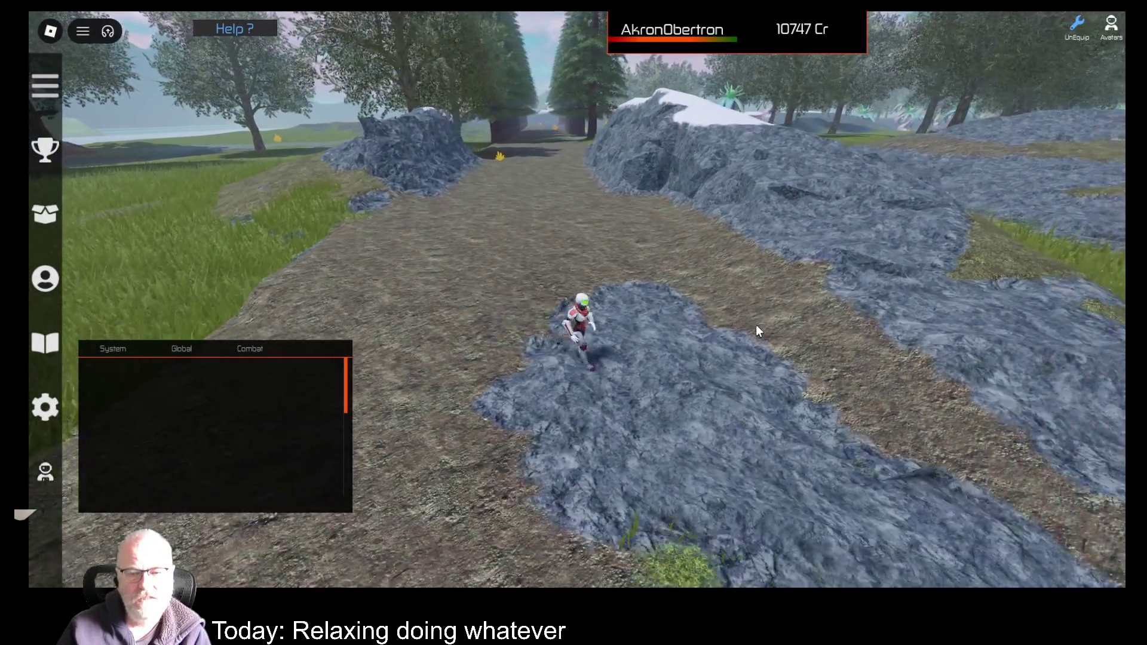
key("s")
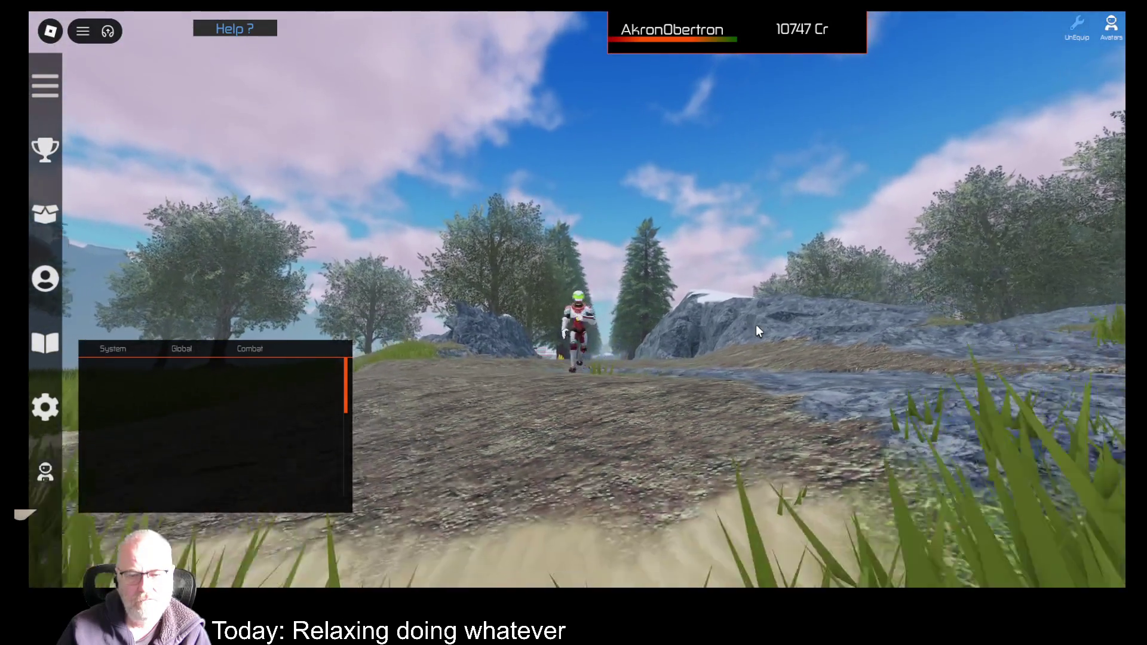
key("w")
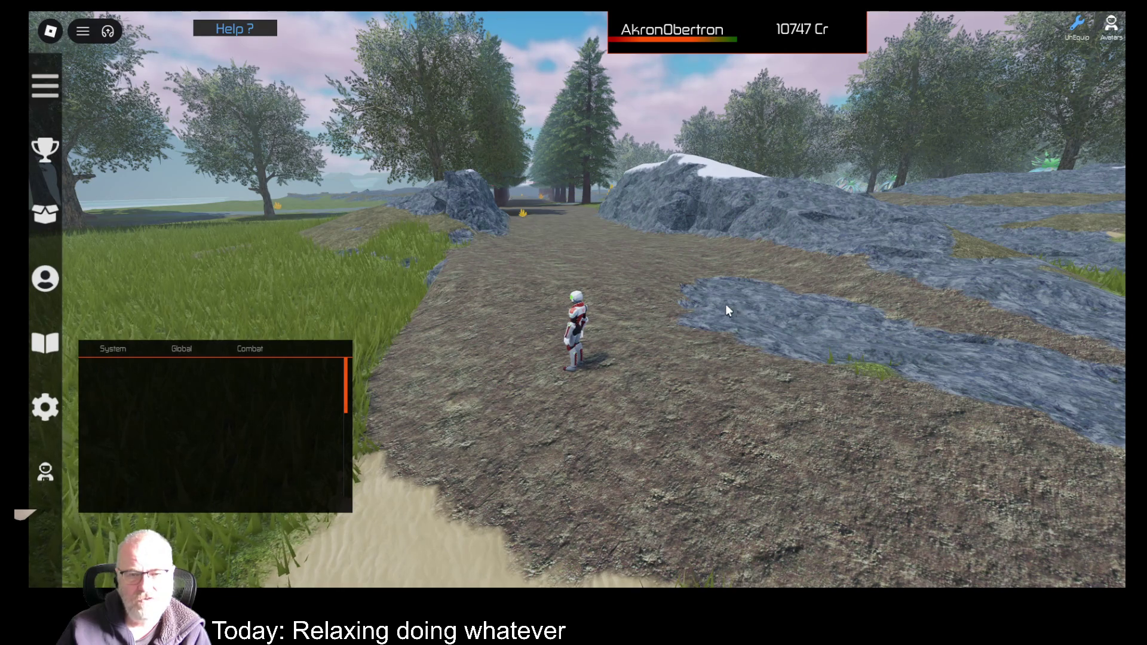
key("w")
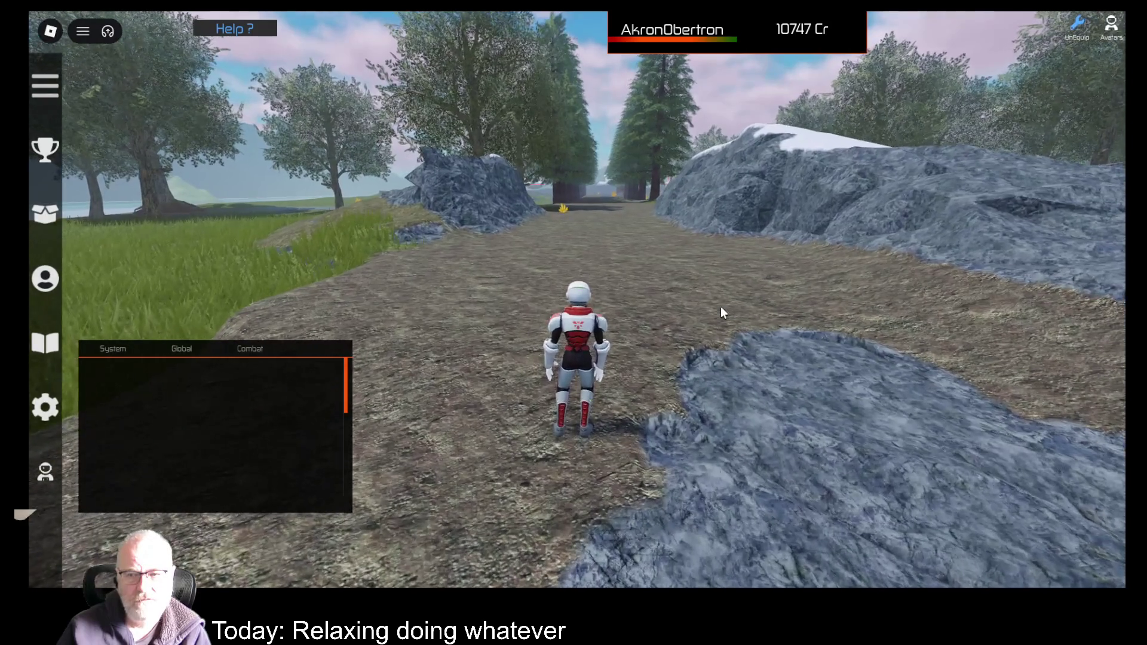
scroll(720, 307, "down", 3)
key("a")
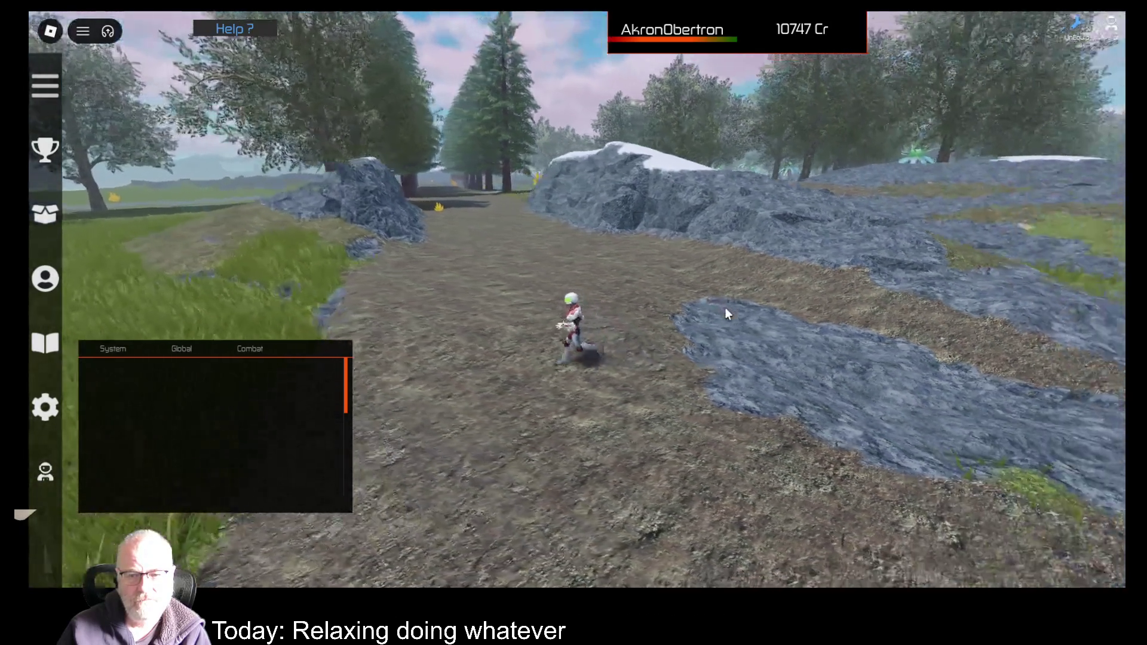
key("w")
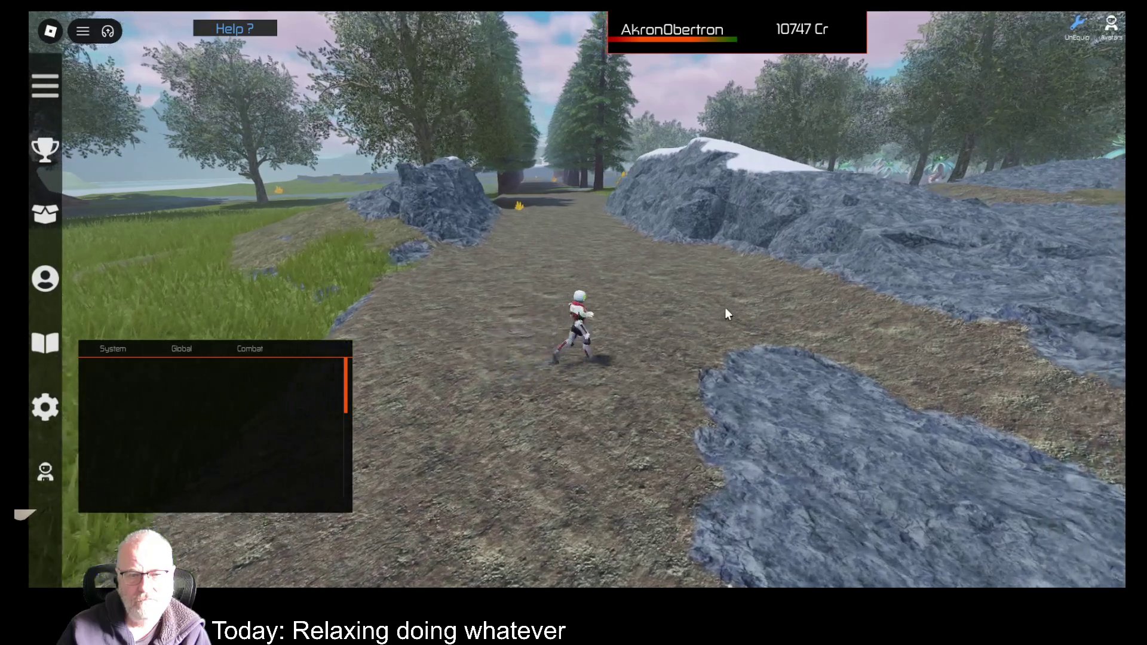
key("w")
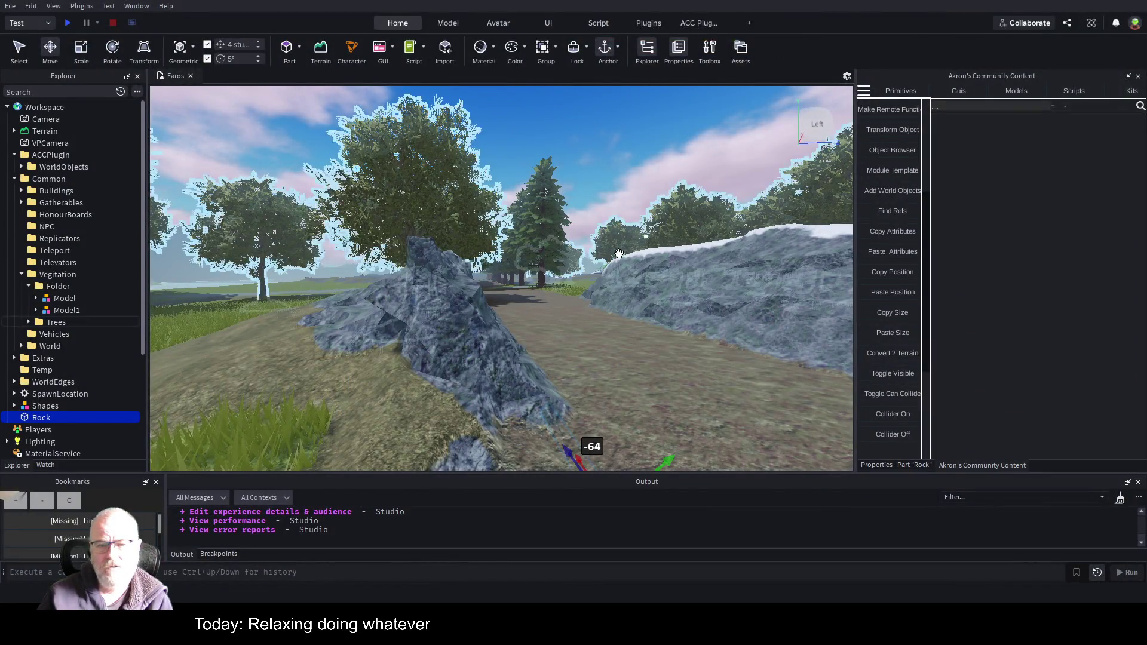
- Fly the camera along the path to a top-down view and open the Terrain Editor
key("s")
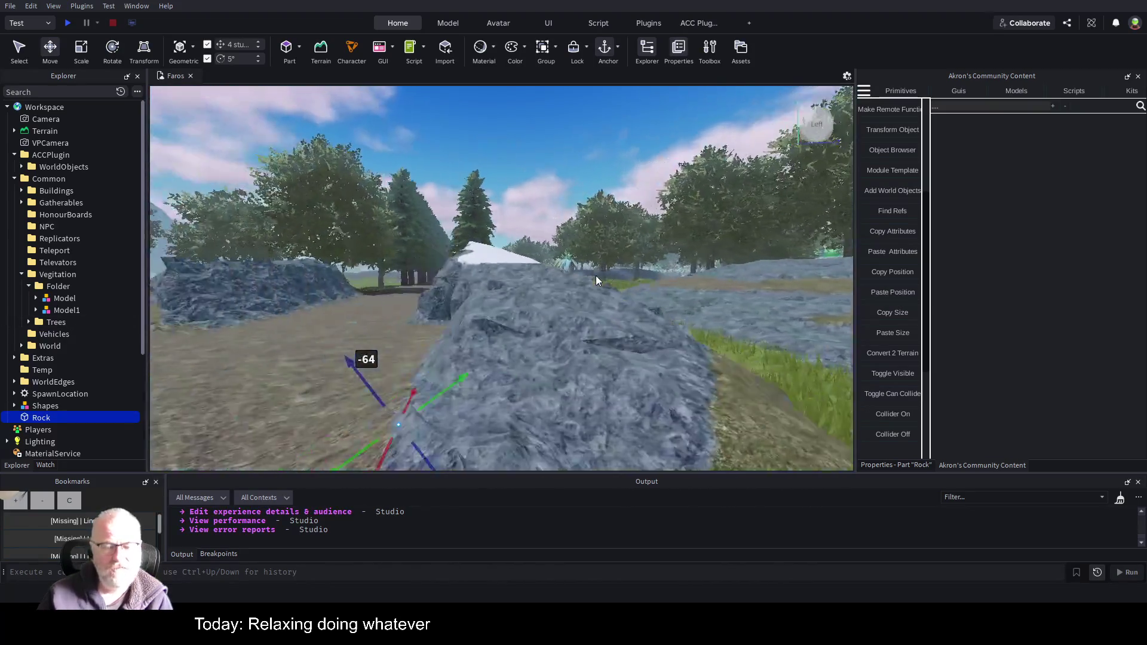
key("s")
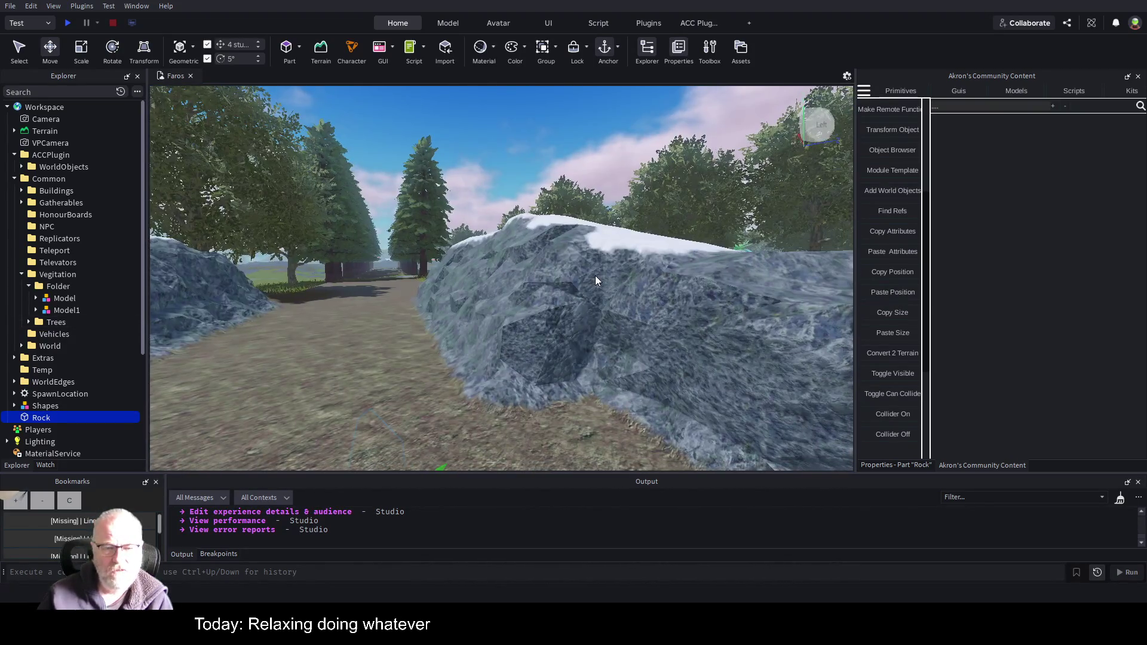
key("s")
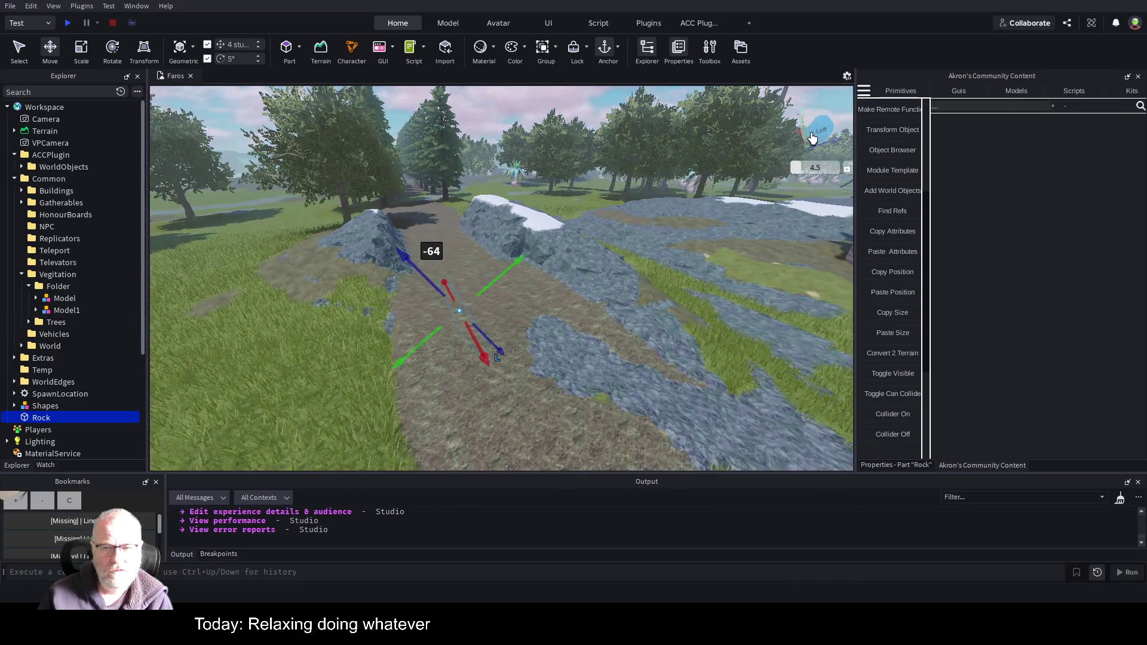
left_click(816, 117)
key("ctrl+alt+t")
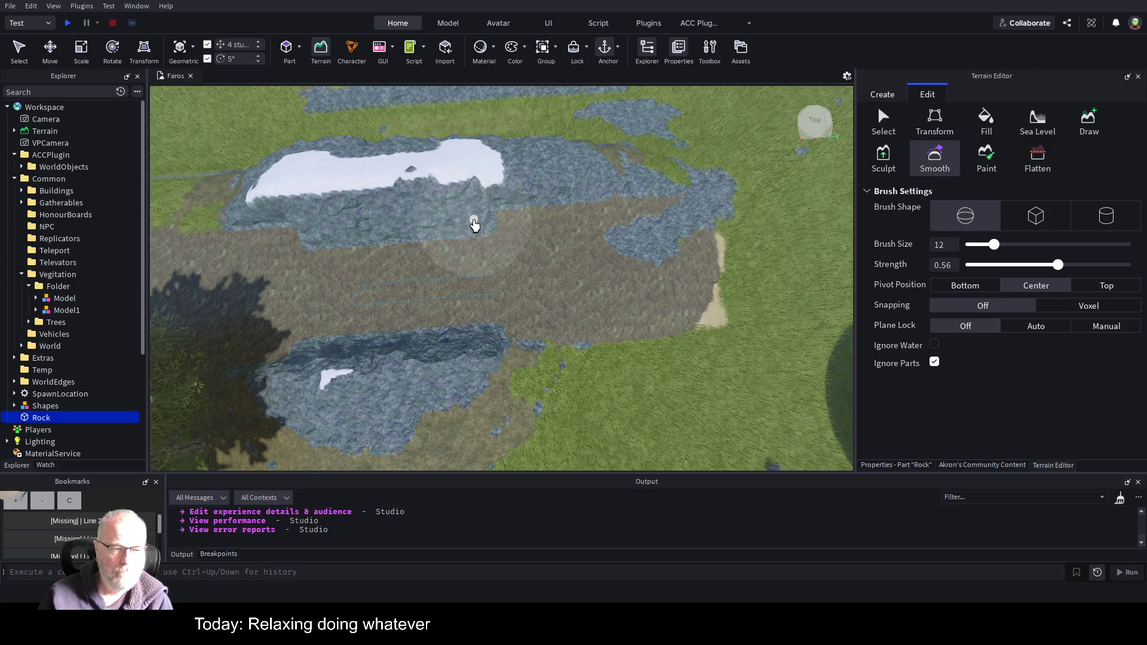
- Select and expand Terrain in Explorer, then choose the Terrain Editor's Select tool for the 4000×512×4000 region
left_click(45, 133)
left_click(14, 131)
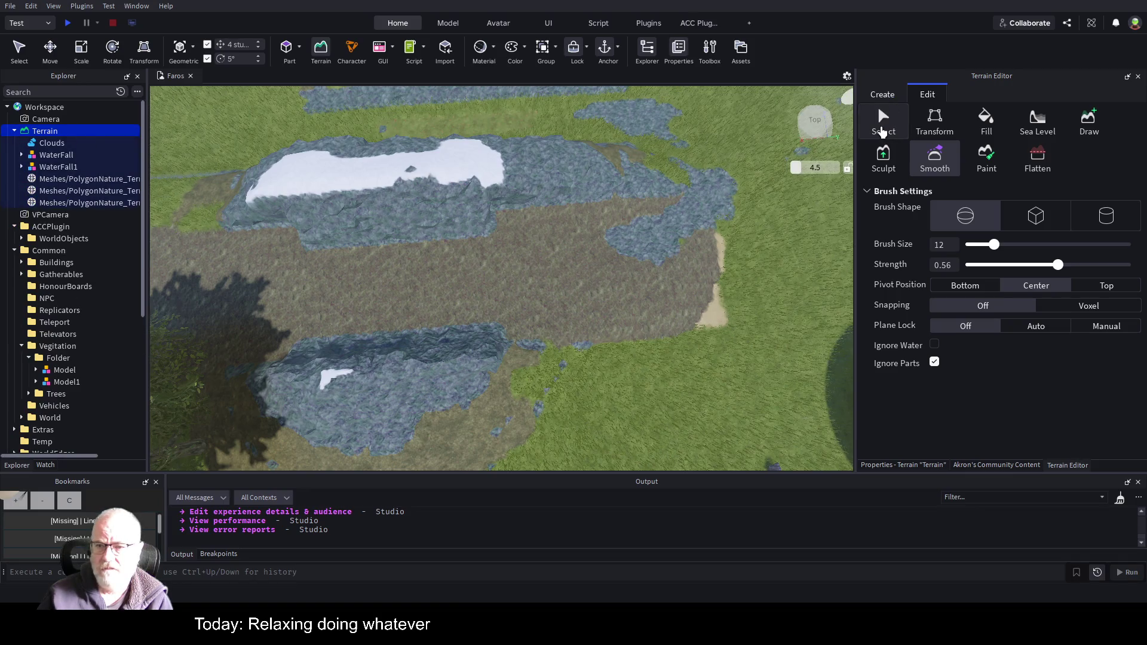
left_click(883, 132)
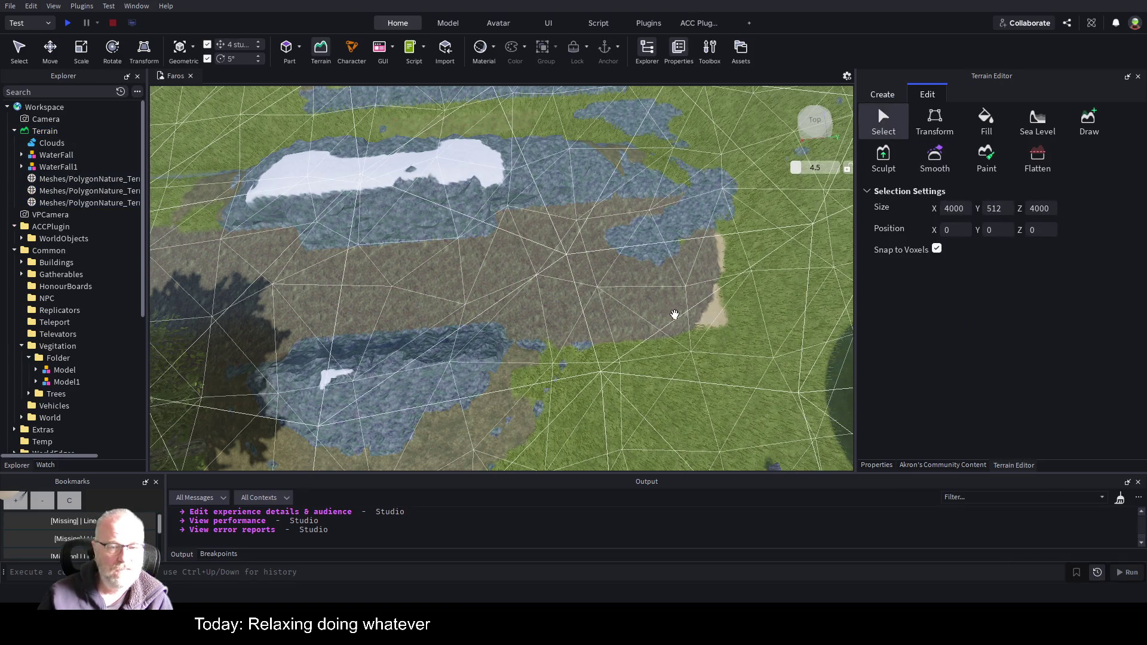
left_click_drag(674, 315, 675, 315)
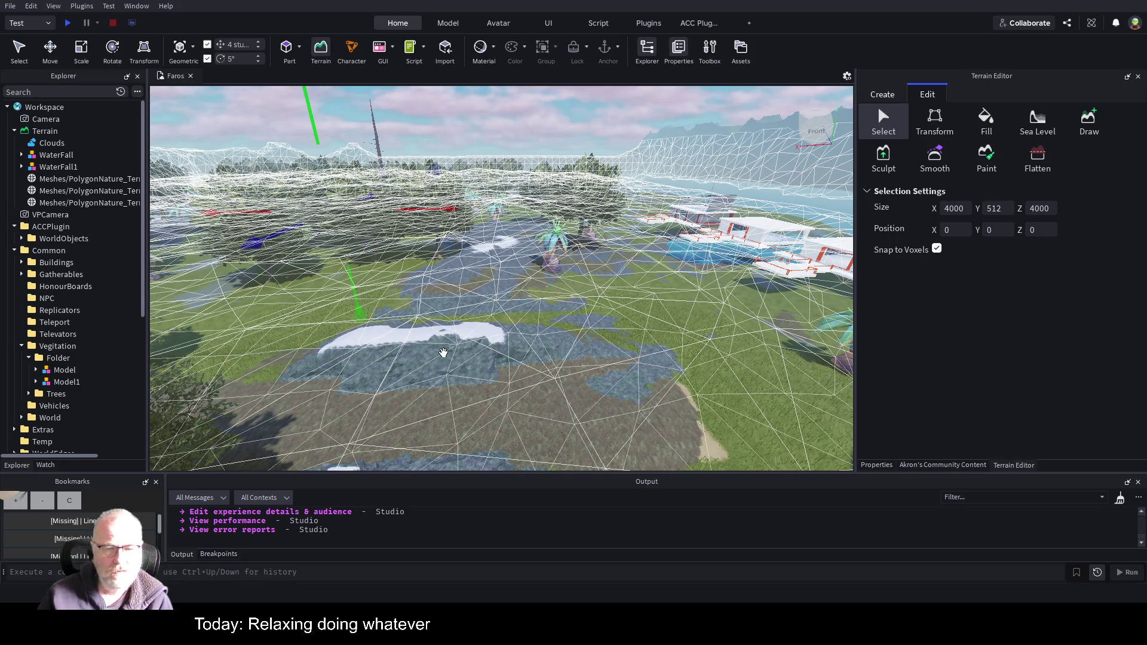
- Draw a selection box over the rock and size it to 80 along Z, 176 along X, height 36
mouse_move(449, 358)
left_mouse_down()
mouse_move(553, 392)
mouse_move(569, 425)
mouse_move(656, 429)
left_mouse_up()
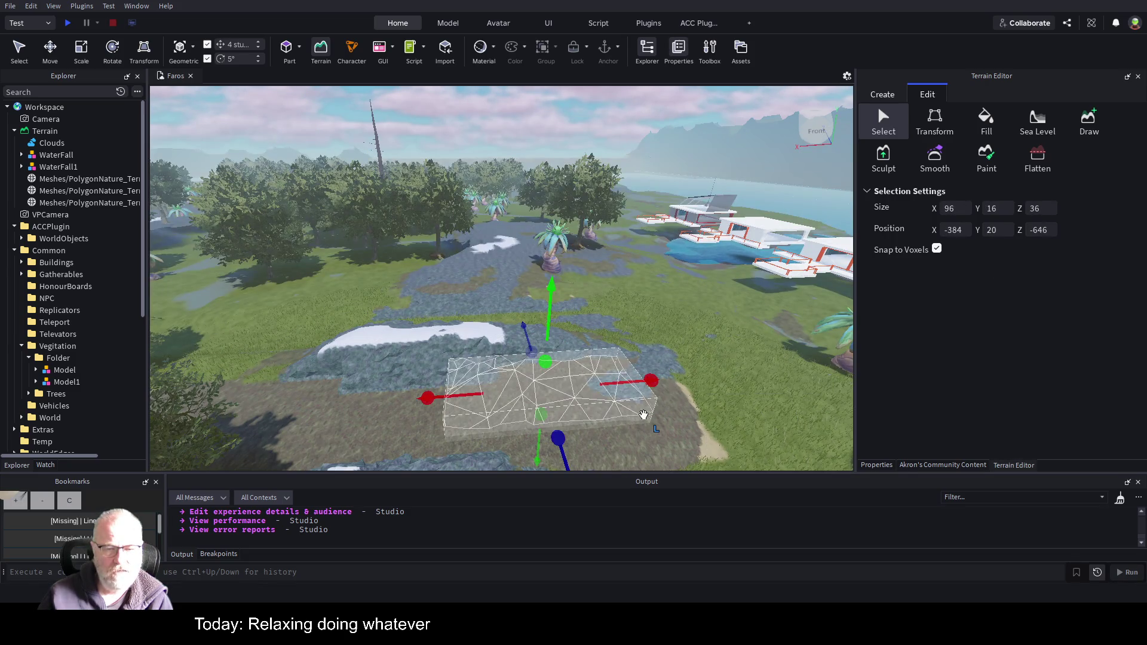
mouse_move(533, 352)
left_mouse_down()
mouse_move(535, 385)
mouse_move(529, 358)
mouse_move(488, 336)
left_mouse_up()
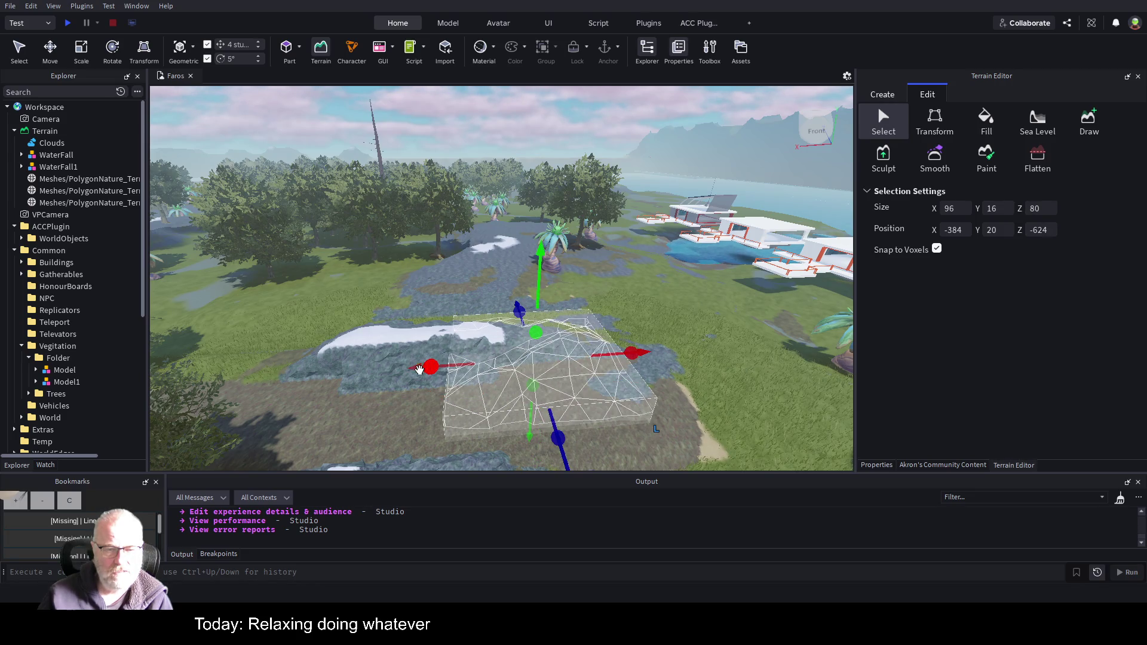
left_click_drag(431, 367, 279, 378)
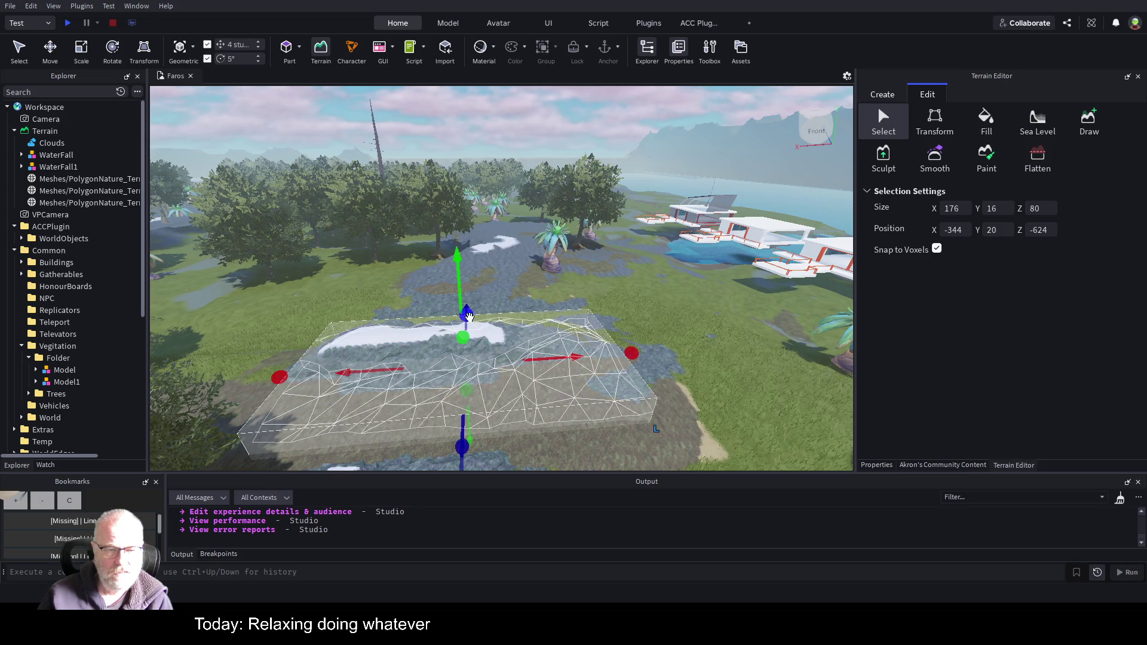
left_click_drag(463, 333, 464, 299)
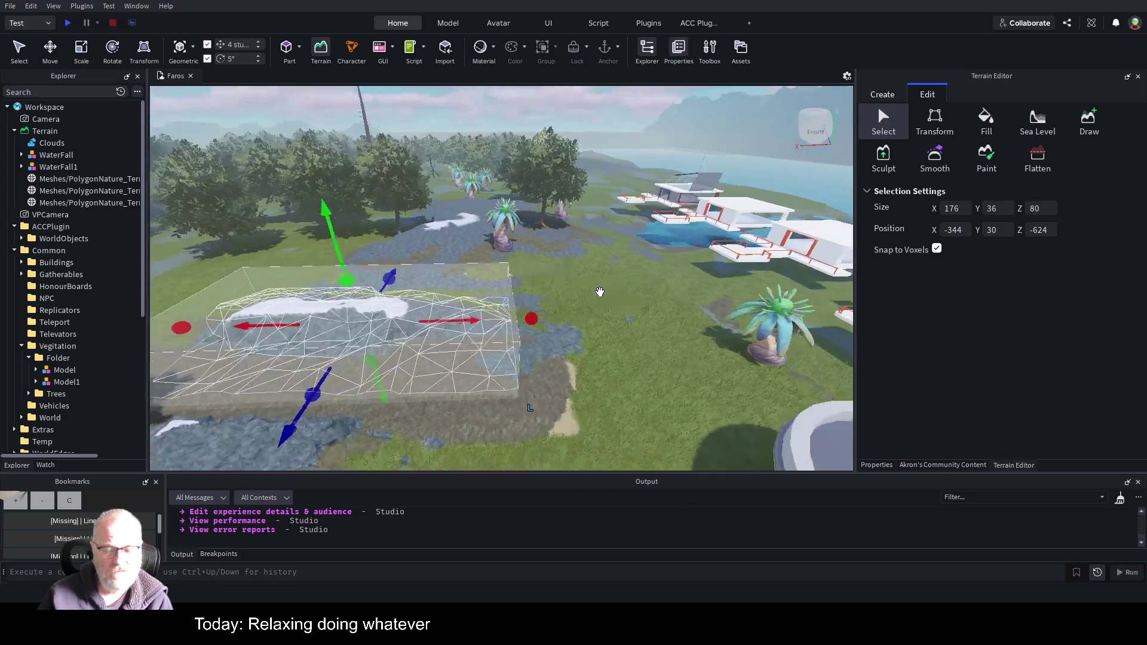
- Widen the selection along X past 216 studs and frame the whole region
key("w")
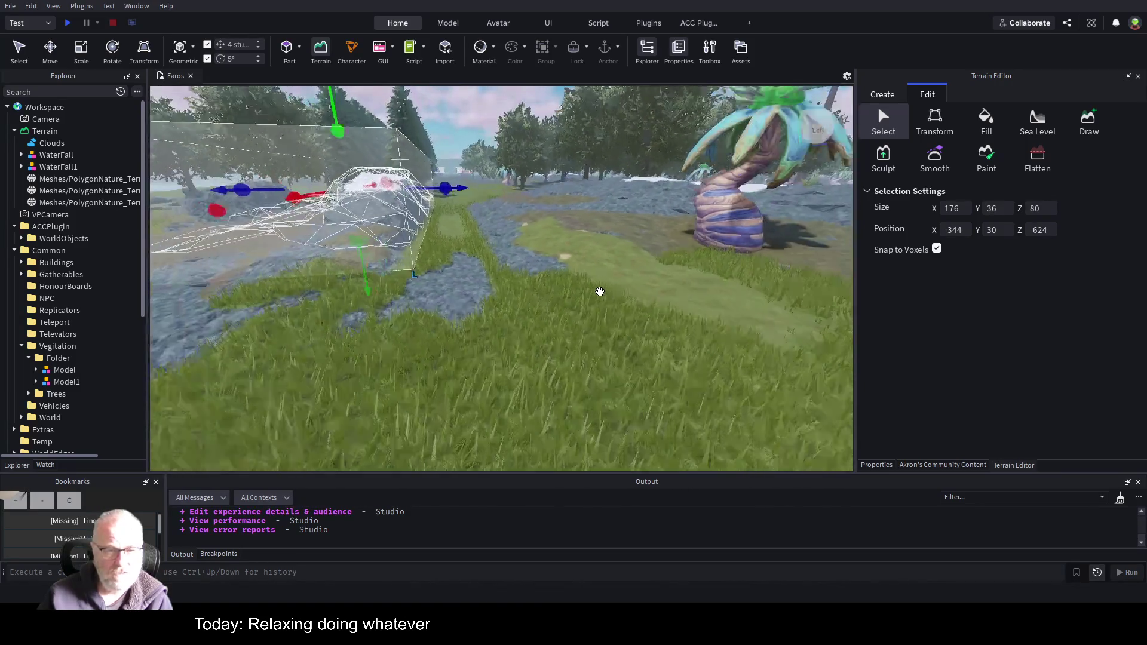
key("a")
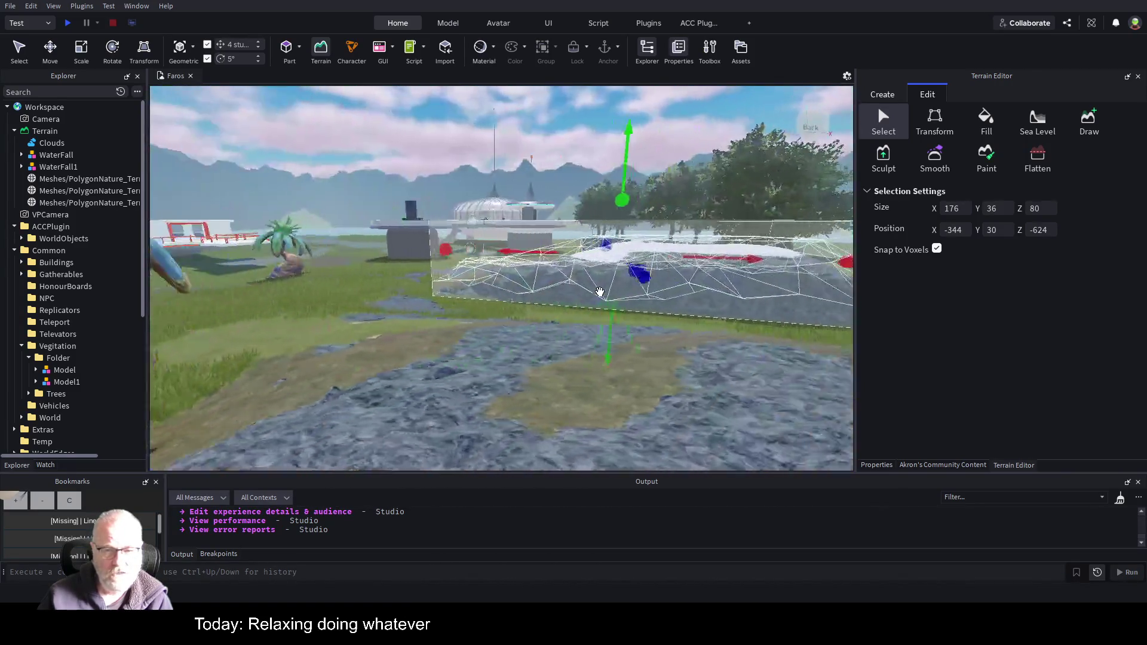
key("d")
left_click_drag(571, 273, 583, 266)
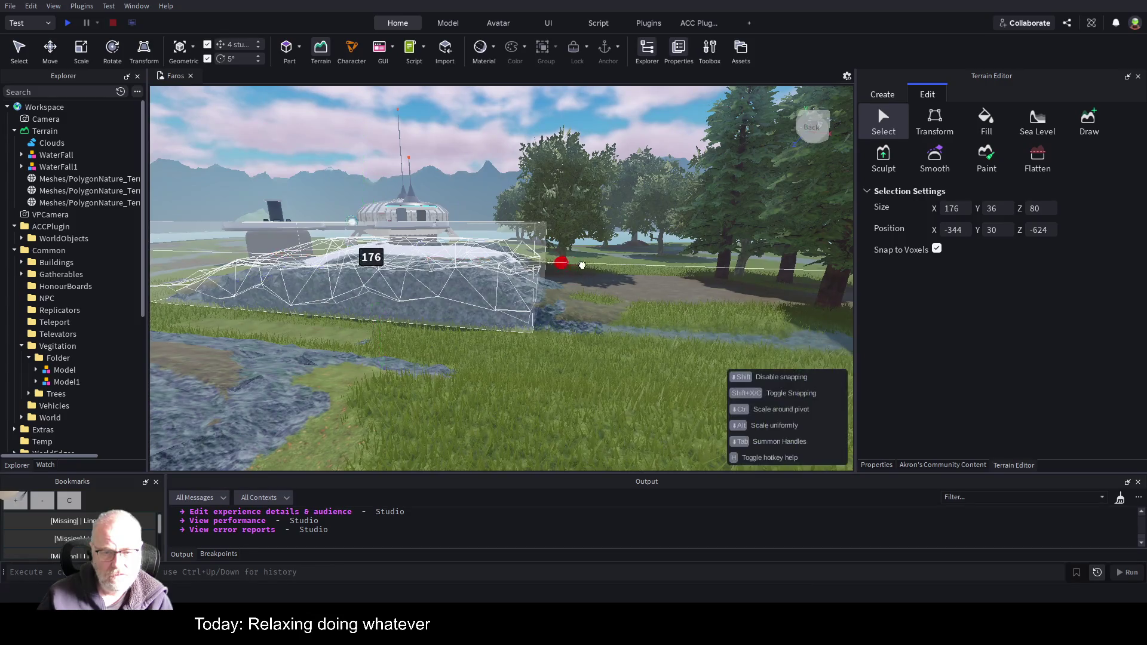
left_click_drag(657, 264, 660, 274)
key("s")
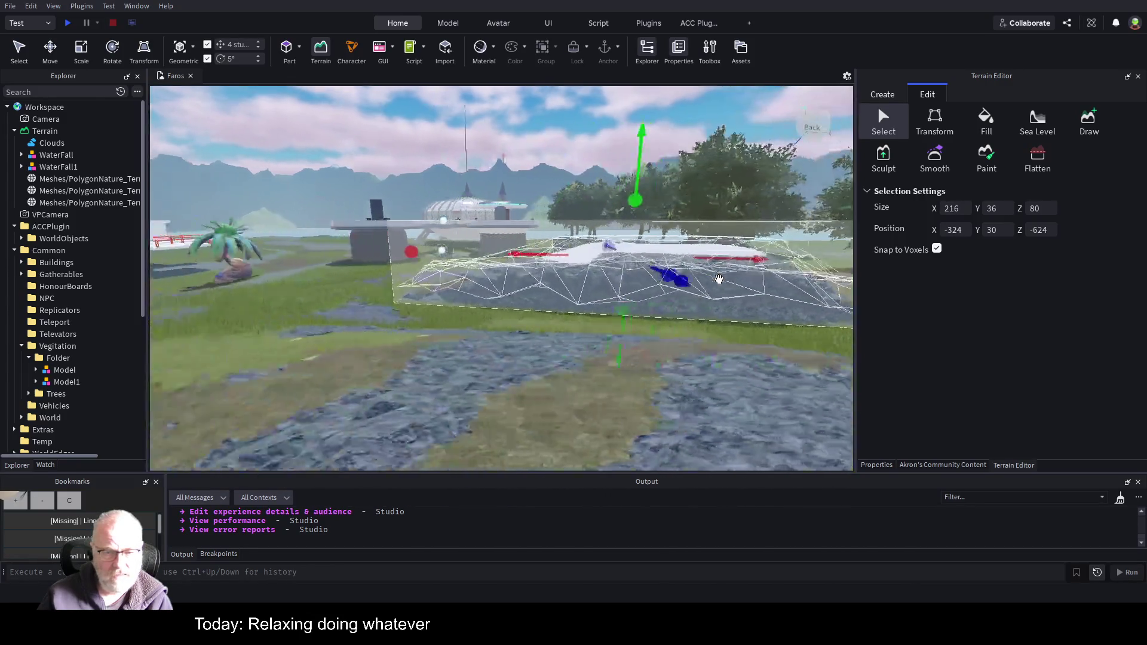
key("a")
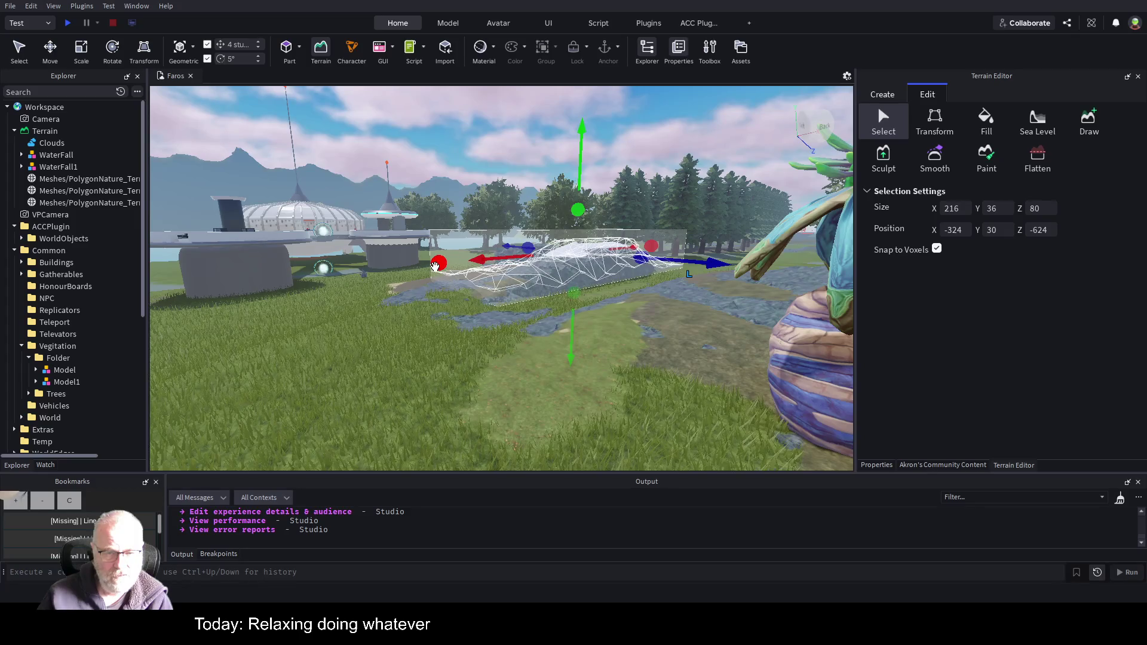
left_click_drag(435, 267, 341, 287)
key("d")
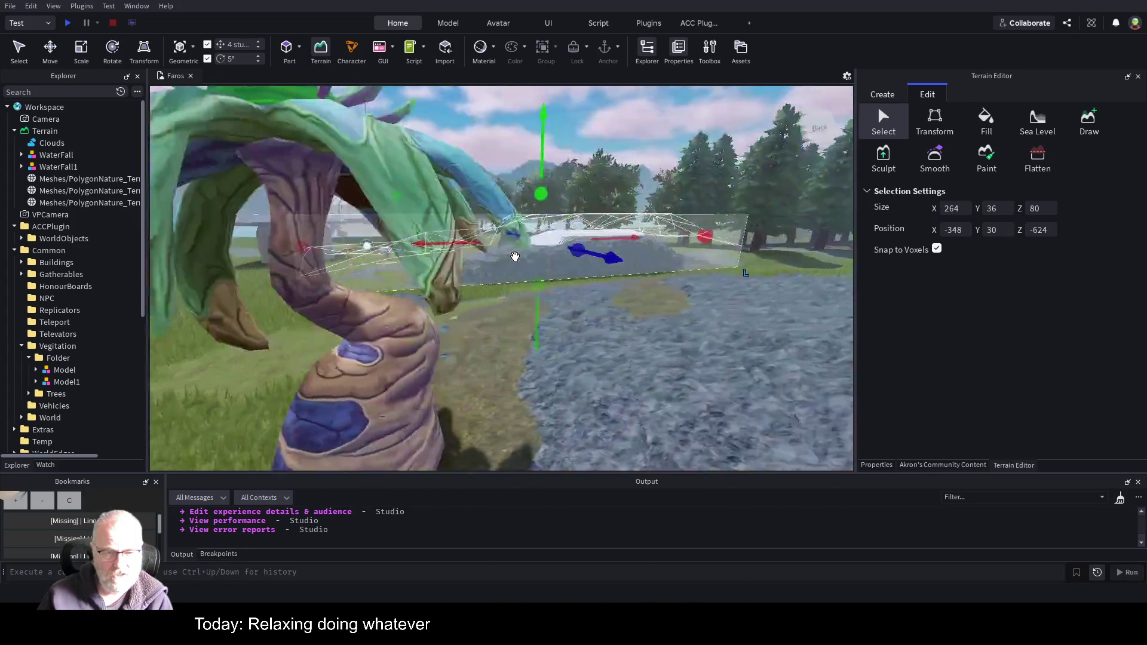
key("d")
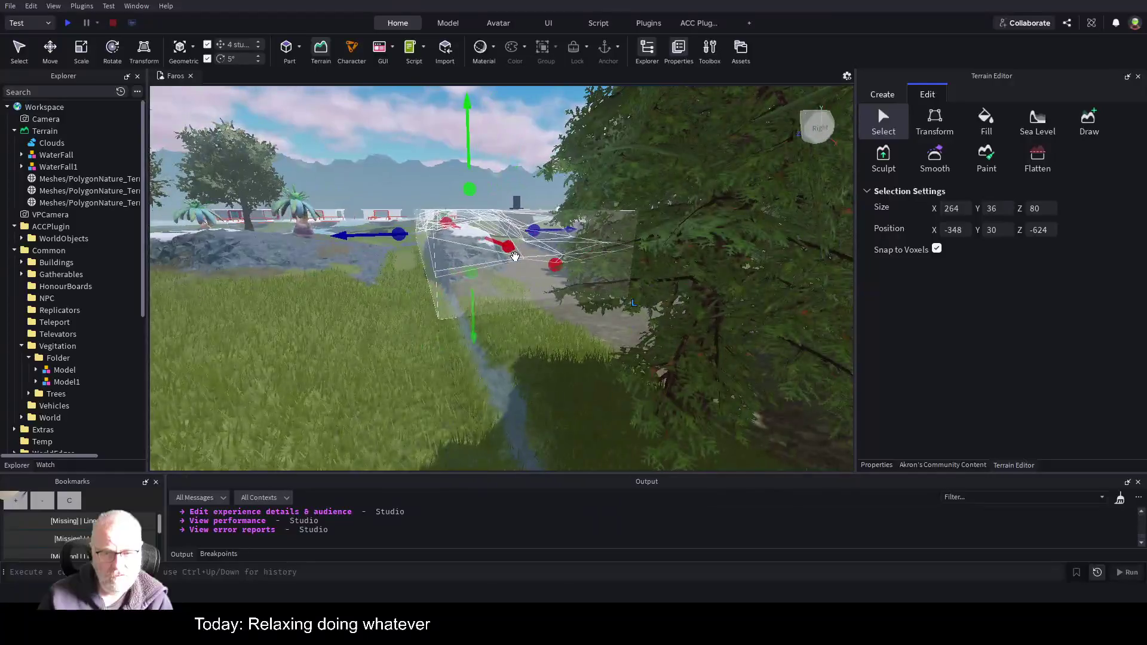
key("d")
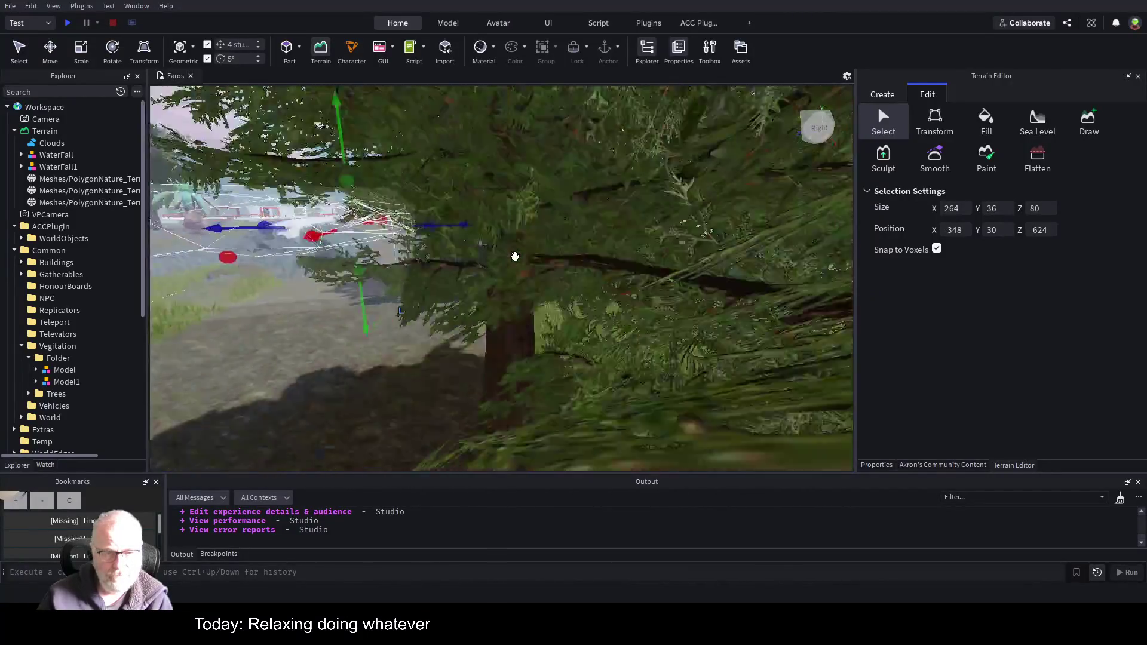
key("f")
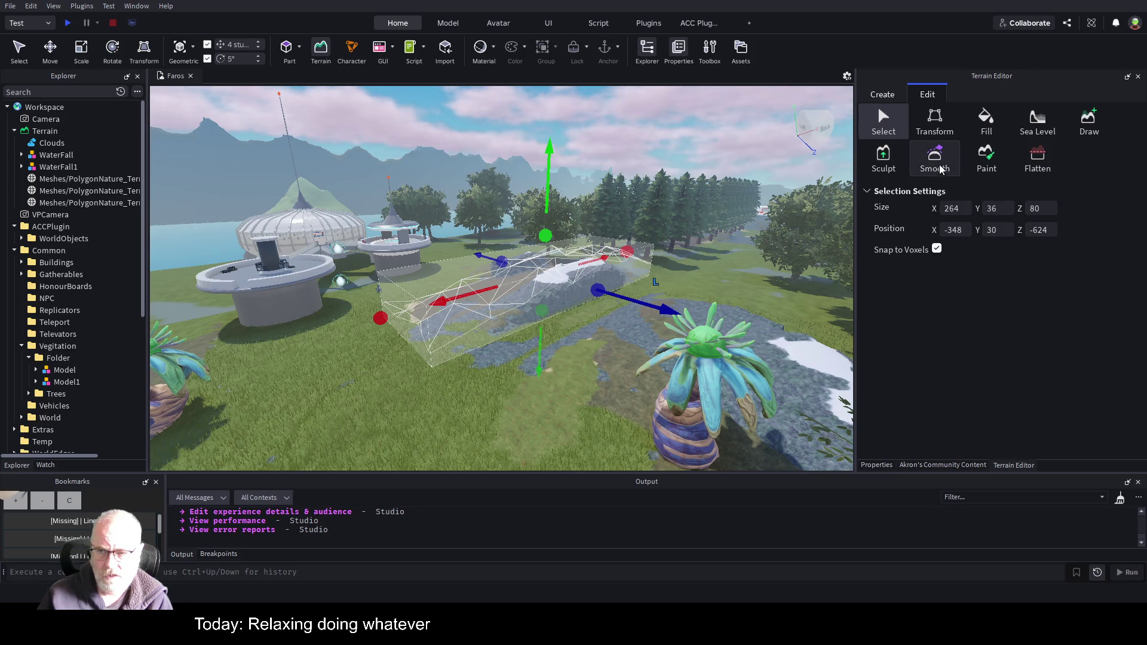
- Toggle Transform and return to resizing, keeping the 264 × 36 × 80 selection
left_click(945, 131)
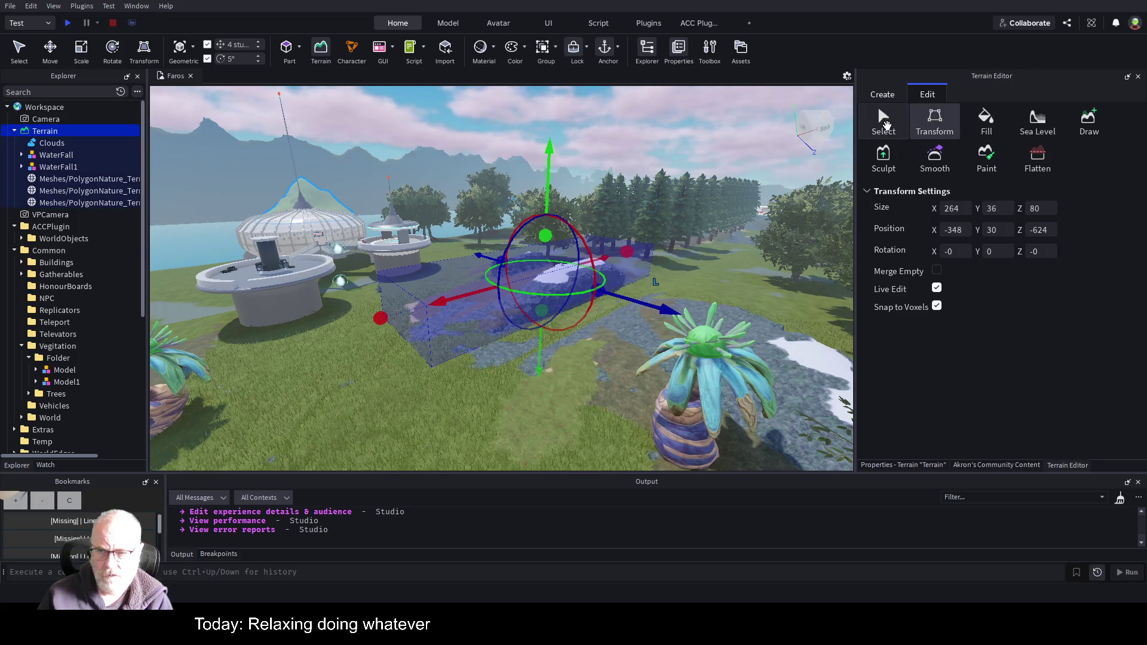
left_click(886, 123)
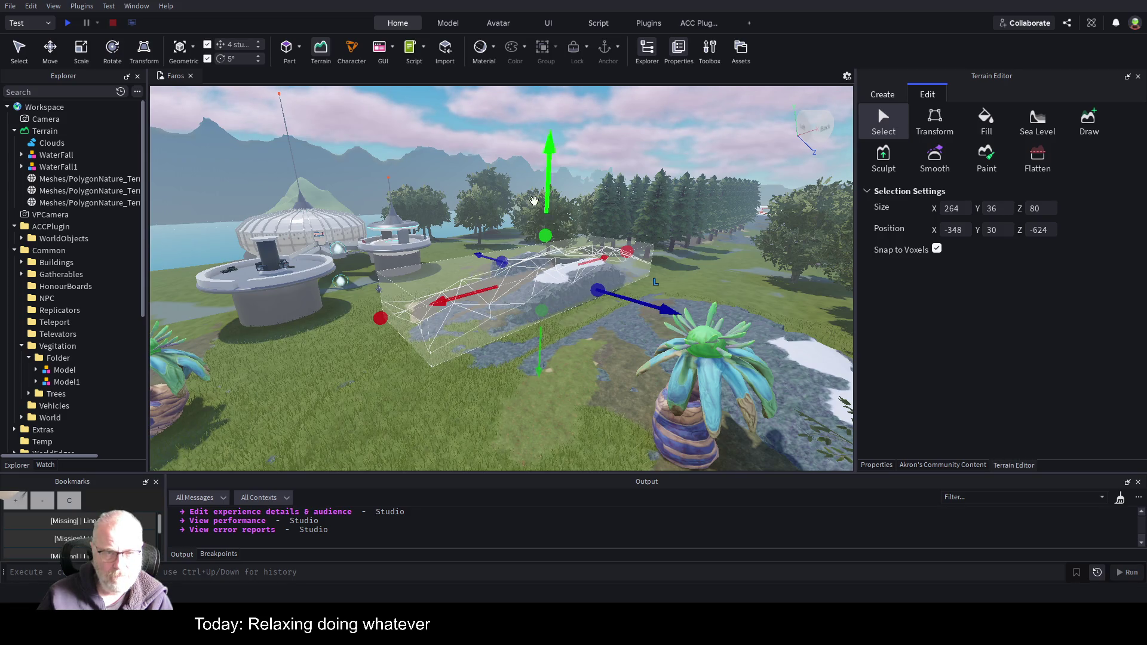
scroll(665, 251, "down", 5)
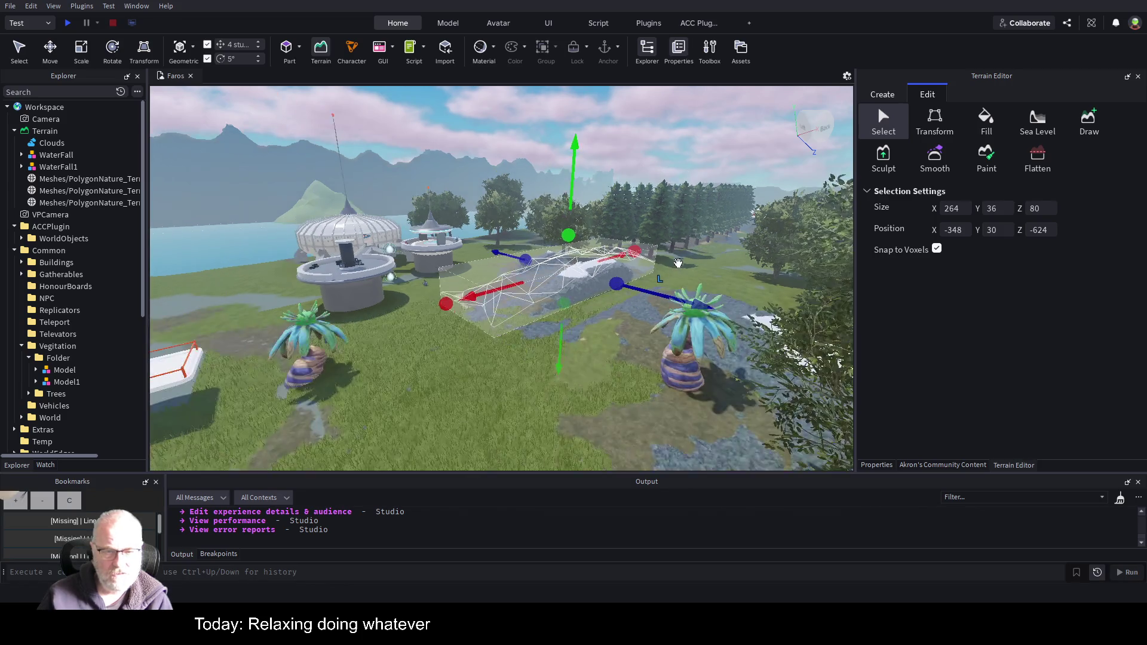
scroll(695, 269, "up", 5)
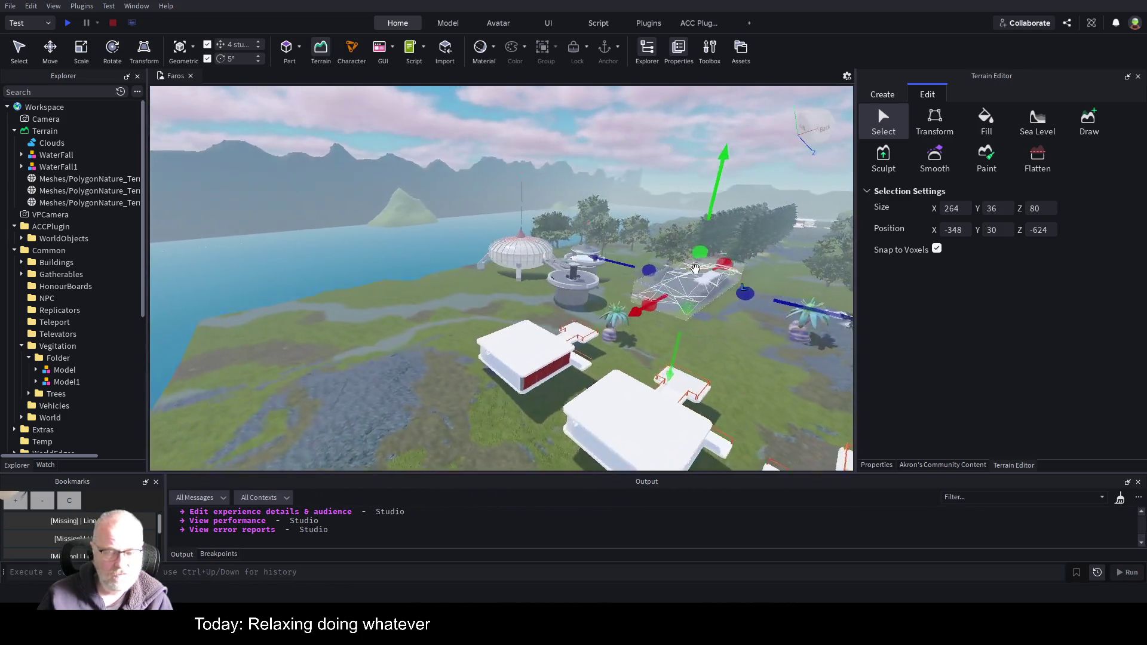
- Fly over the lake, draw a water region, and resize it to 68 × 60 × 128 studs
key("w")
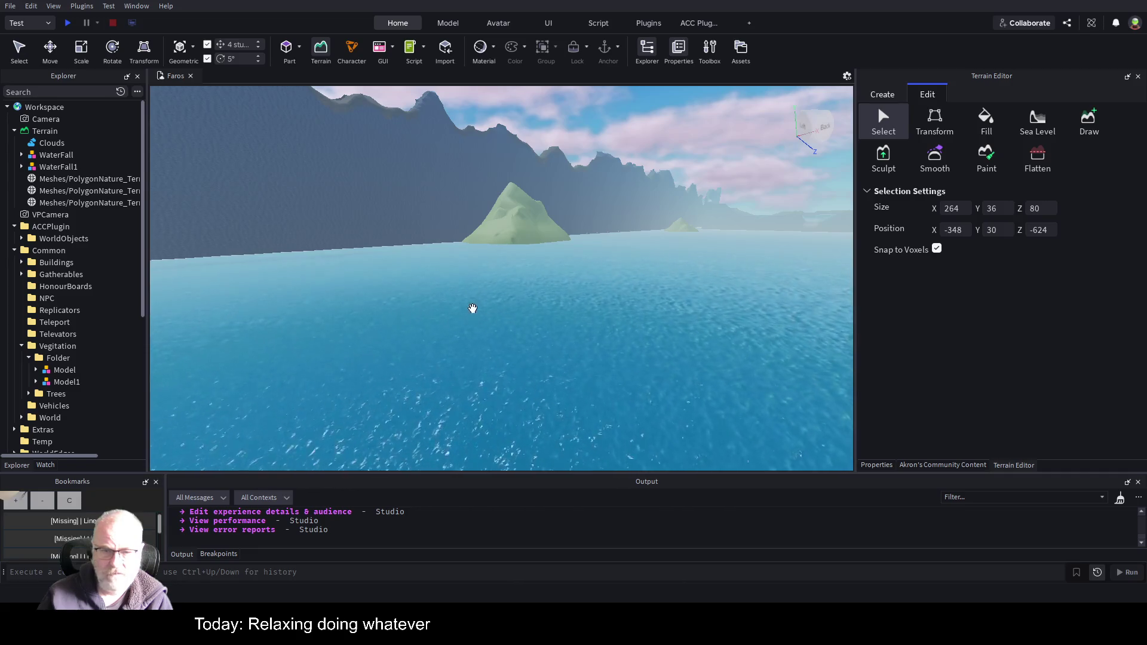
left_click_drag(471, 307, 502, 318)
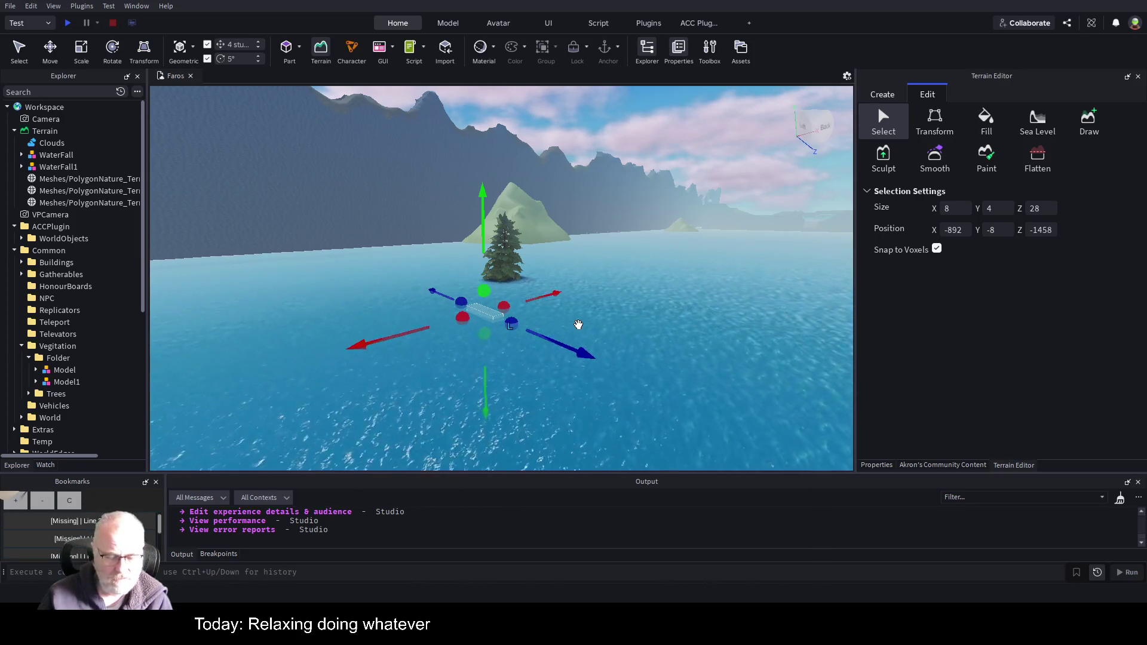
left_click_drag(497, 289, 483, 206)
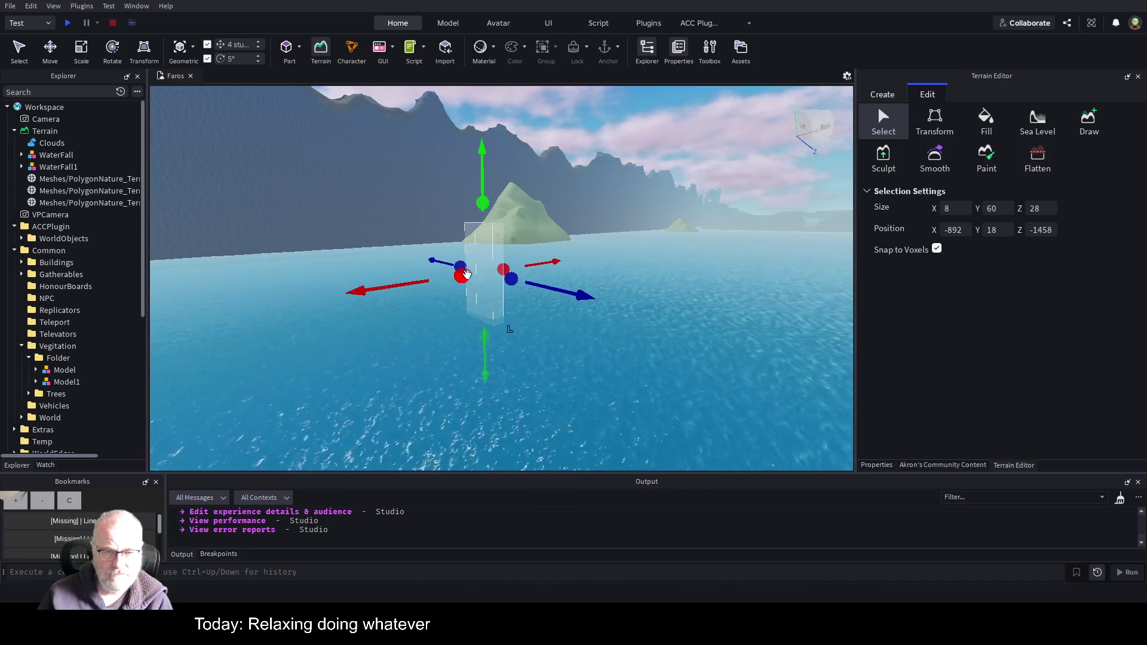
left_click_drag(467, 274, 366, 294)
left_click_drag(465, 286, 675, 357)
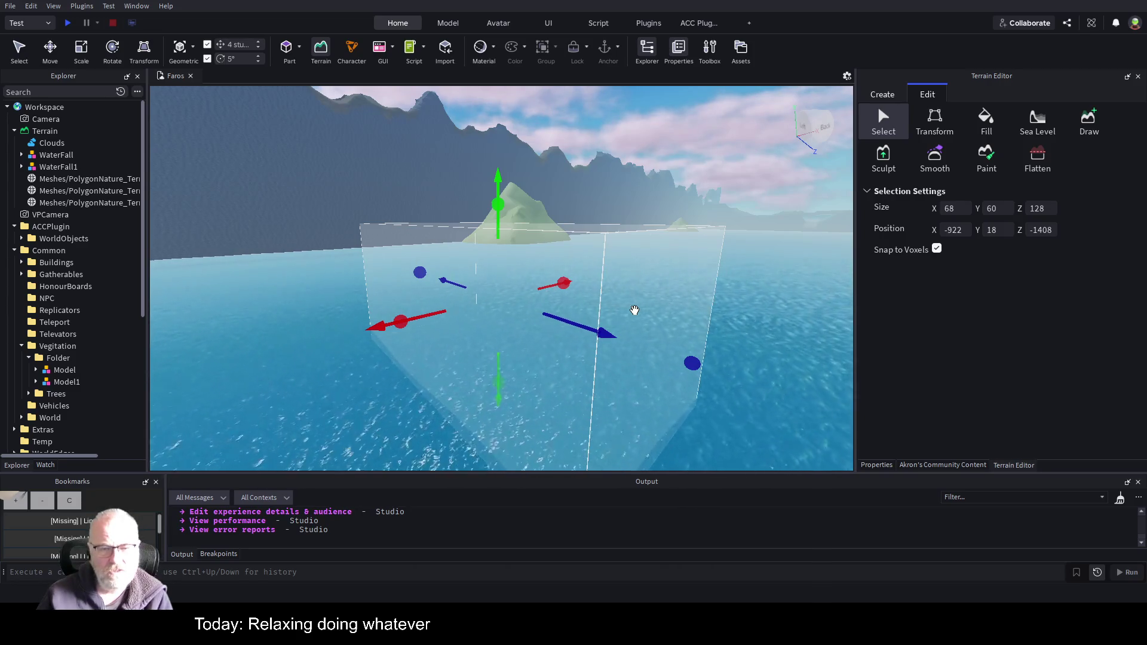
- Fly to the small rock mound and clear the grey box from it with the Select tool
key("w")
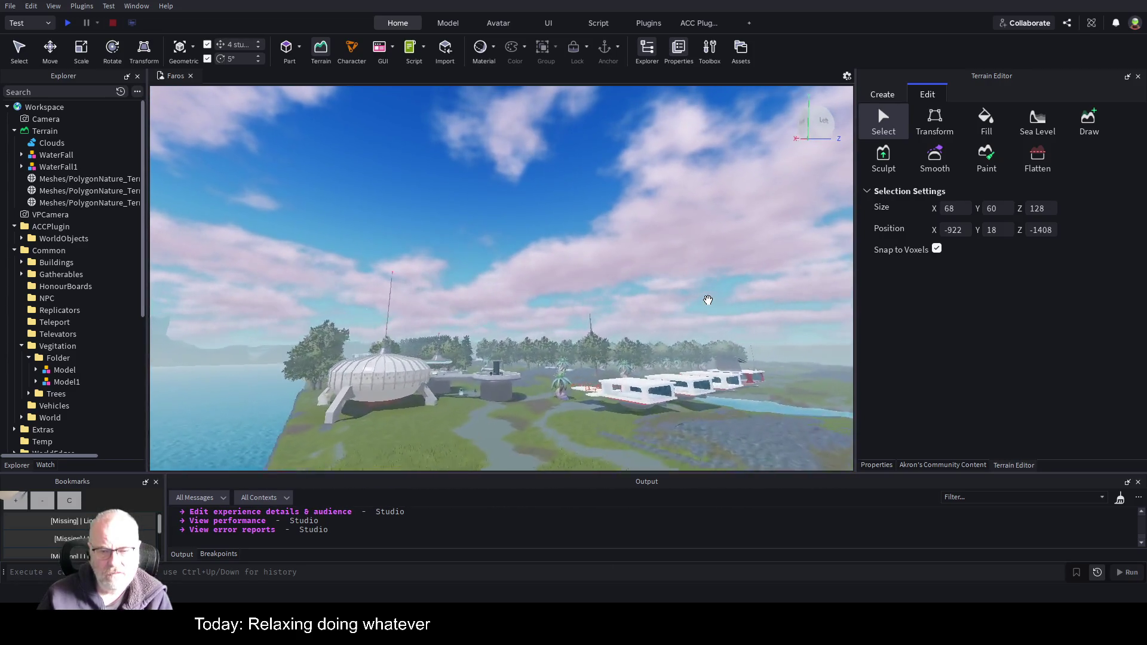
key("w")
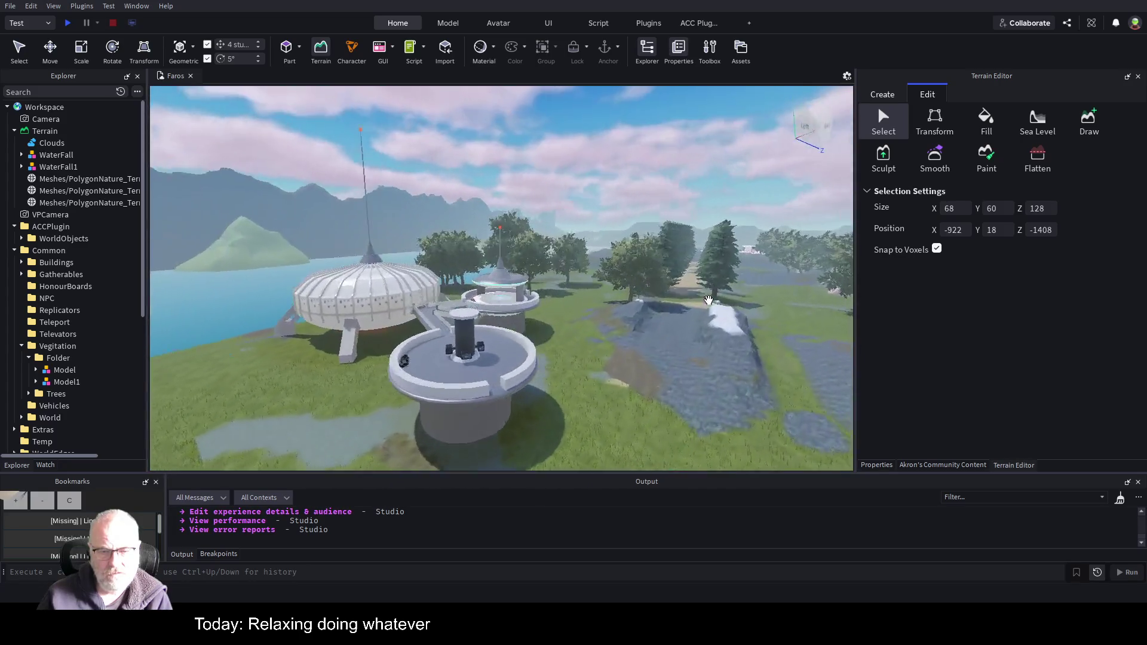
key("d")
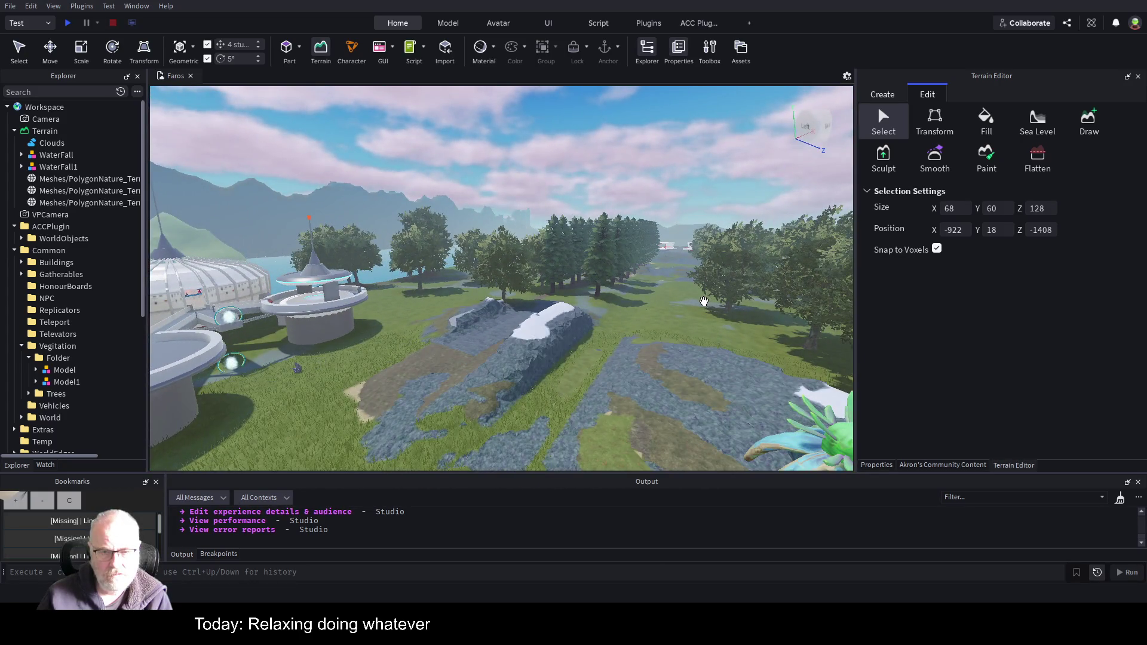
key("w")
left_click_drag(657, 314, 595, 288)
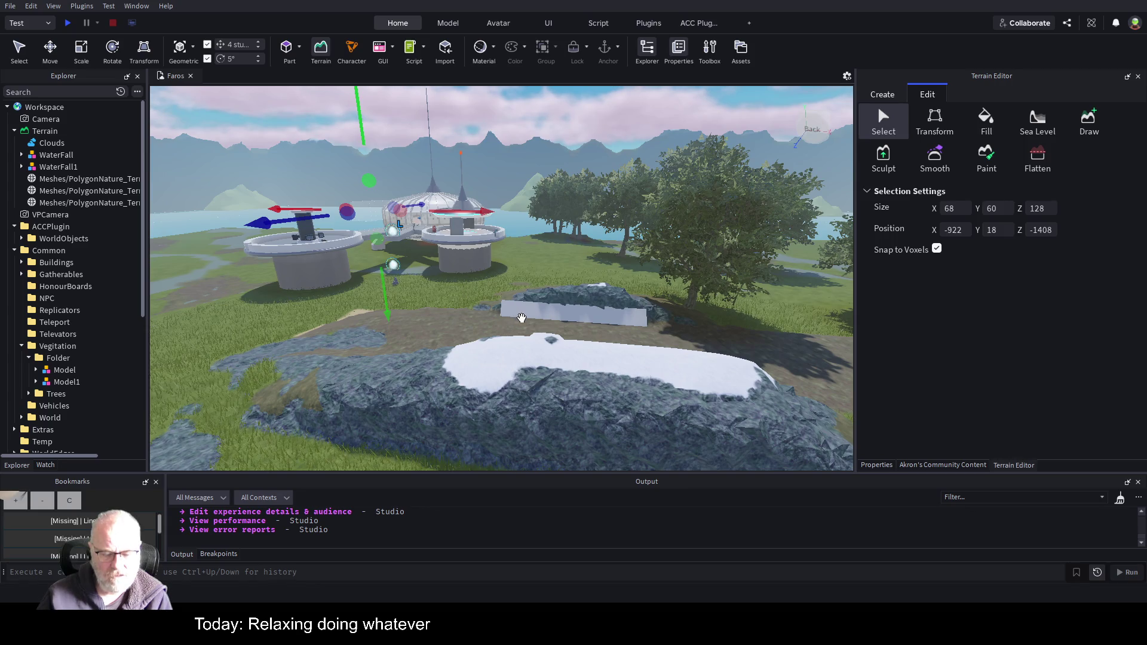
left_click_drag(521, 317, 528, 308)
left_click_drag(605, 310, 683, 312)
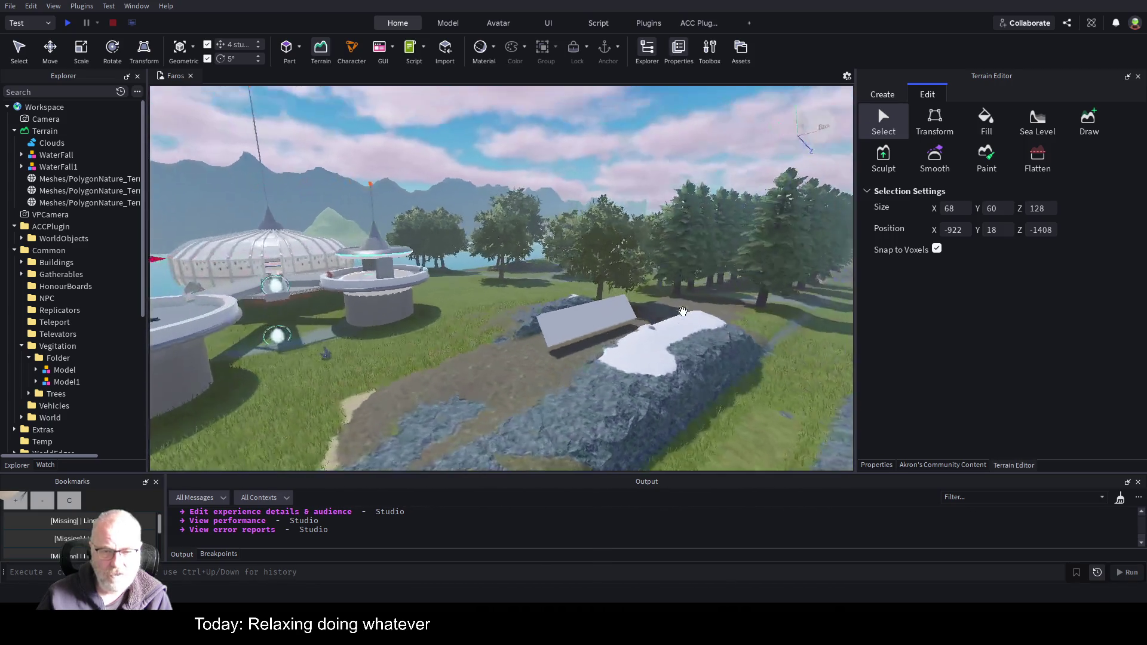
left_click(548, 311)
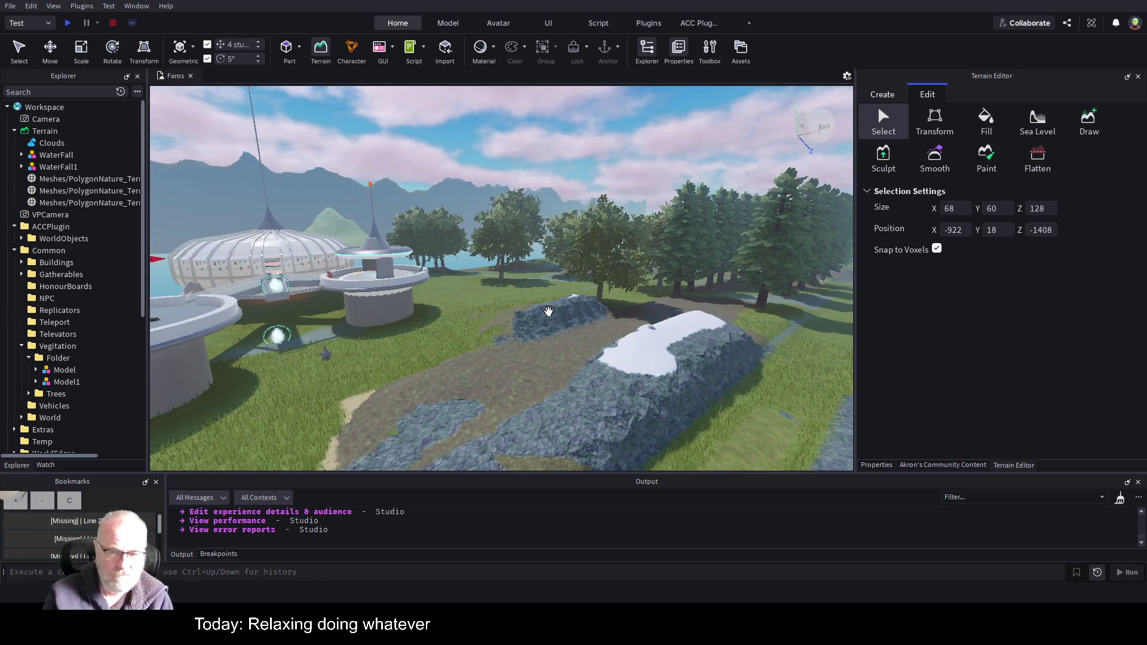
key("ctrl+2")
- Outline a terrain region over the snowy ridge and raise its height to 48 studs
left_click(662, 219)
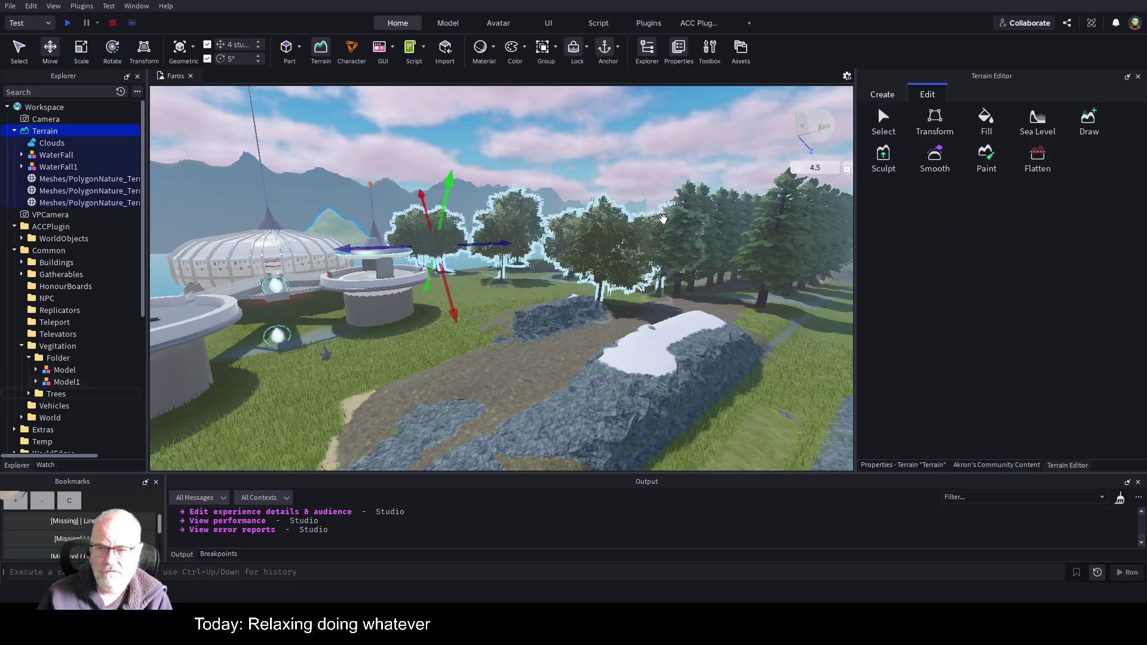
left_click_drag(528, 249, 531, 281)
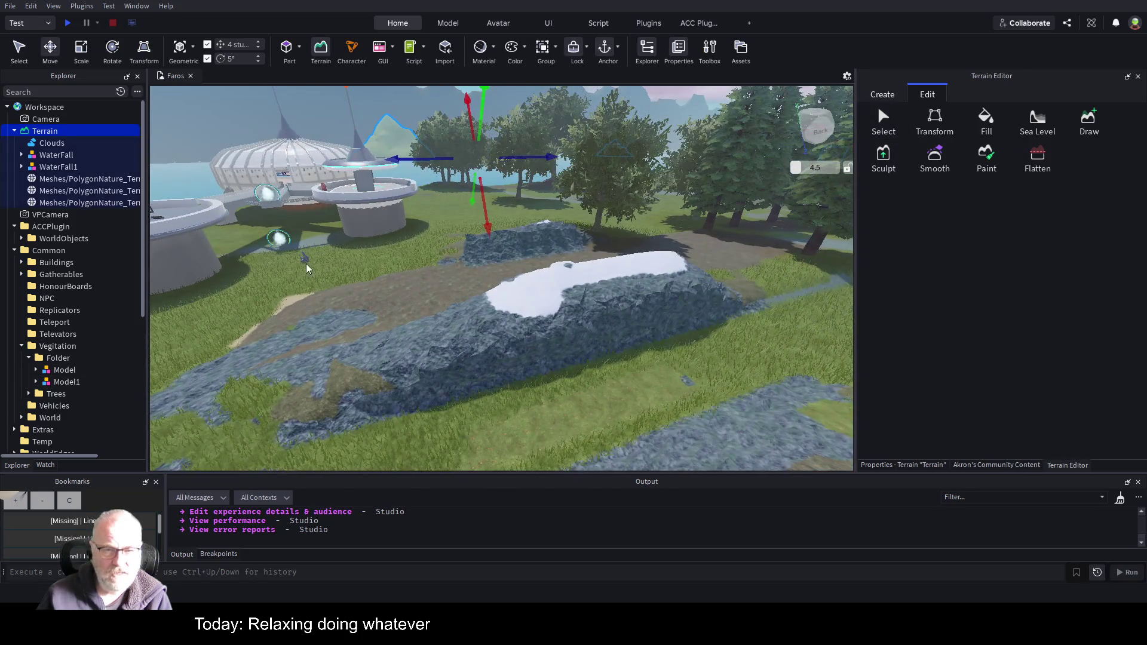
left_click(884, 121)
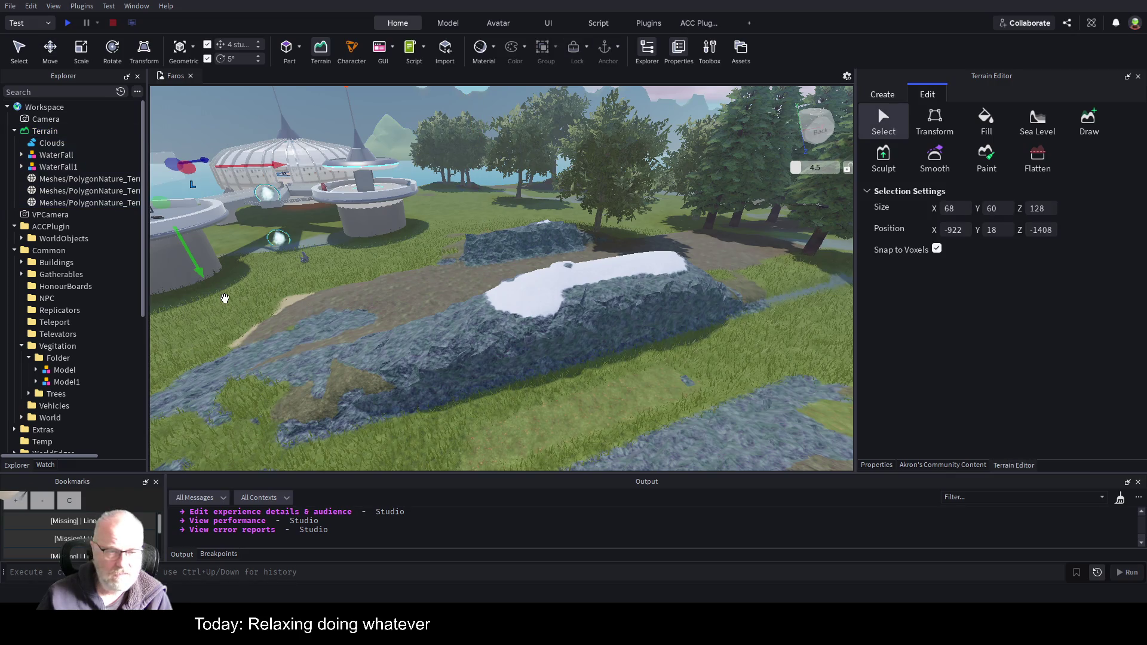
mouse_move(225, 298)
left_mouse_down()
mouse_move(633, 286)
mouse_move(776, 338)
left_mouse_up()
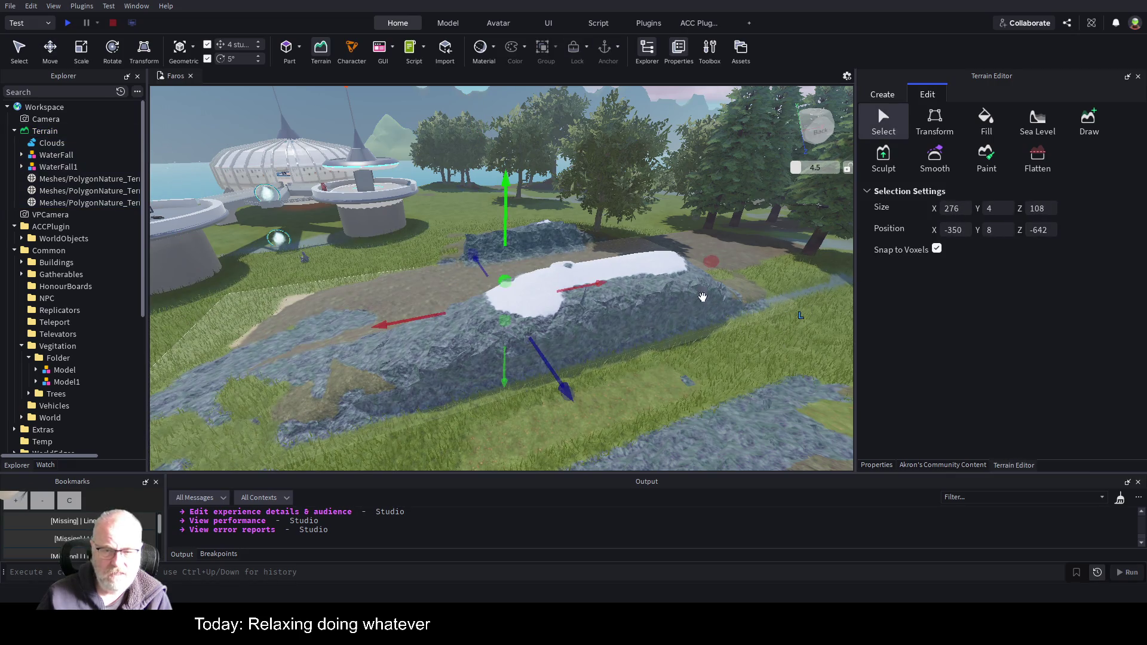
mouse_move(501, 286)
left_mouse_down()
mouse_move(504, 294)
mouse_move(504, 262)
mouse_move(610, 264)
left_mouse_up()
scroll(609, 264, "down", 5)
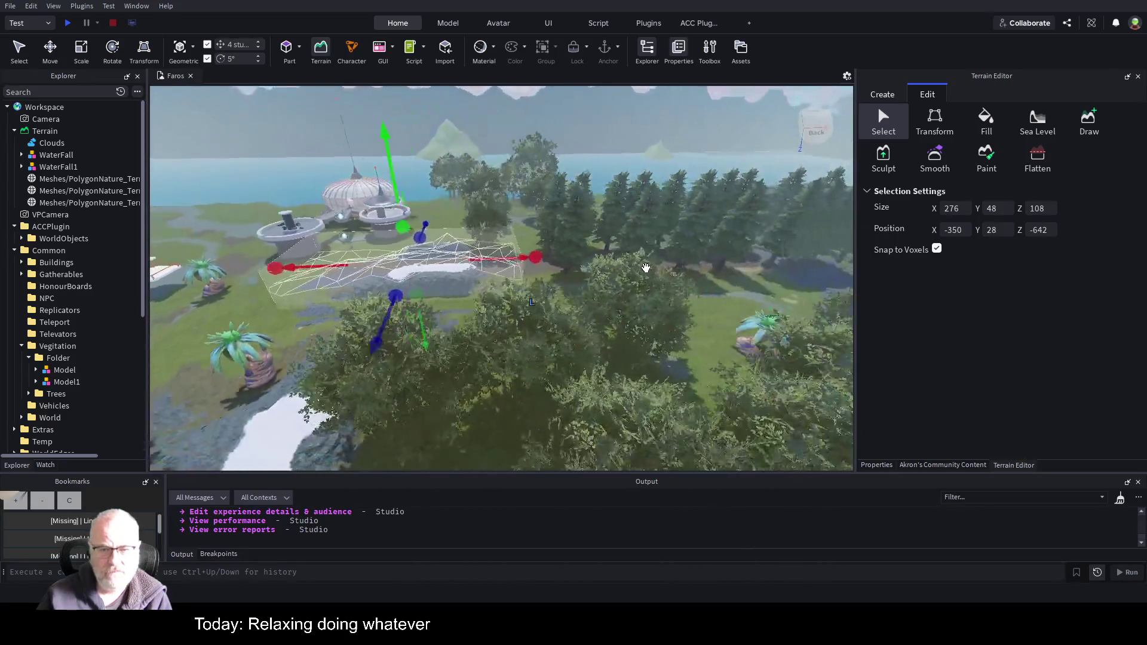
key("Left")
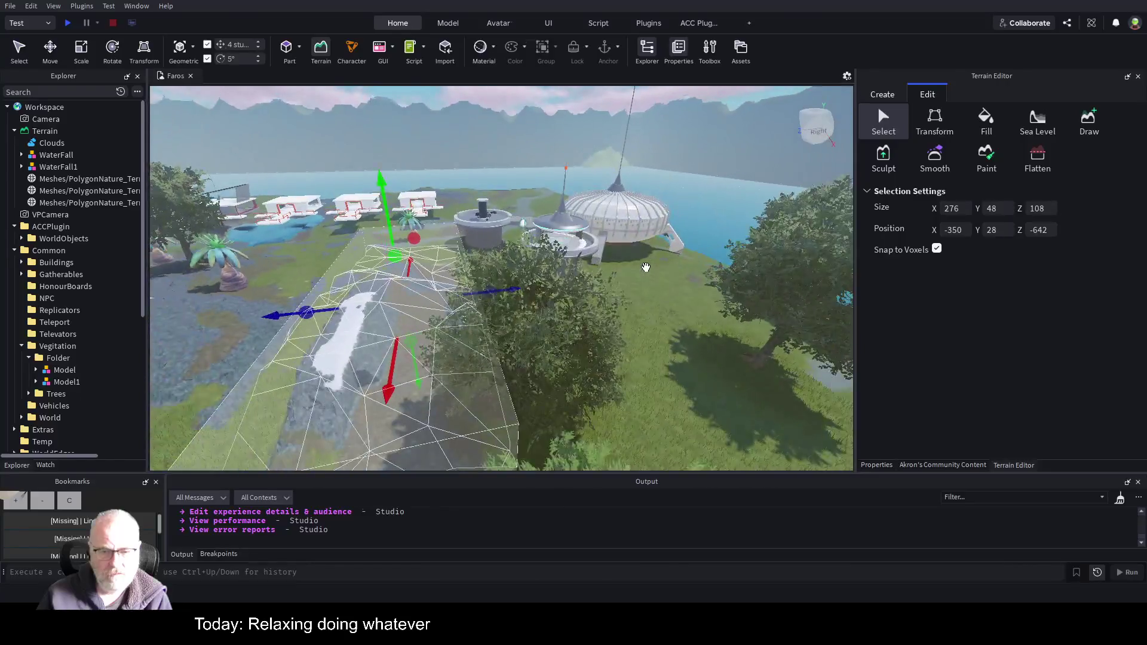
key("Left")
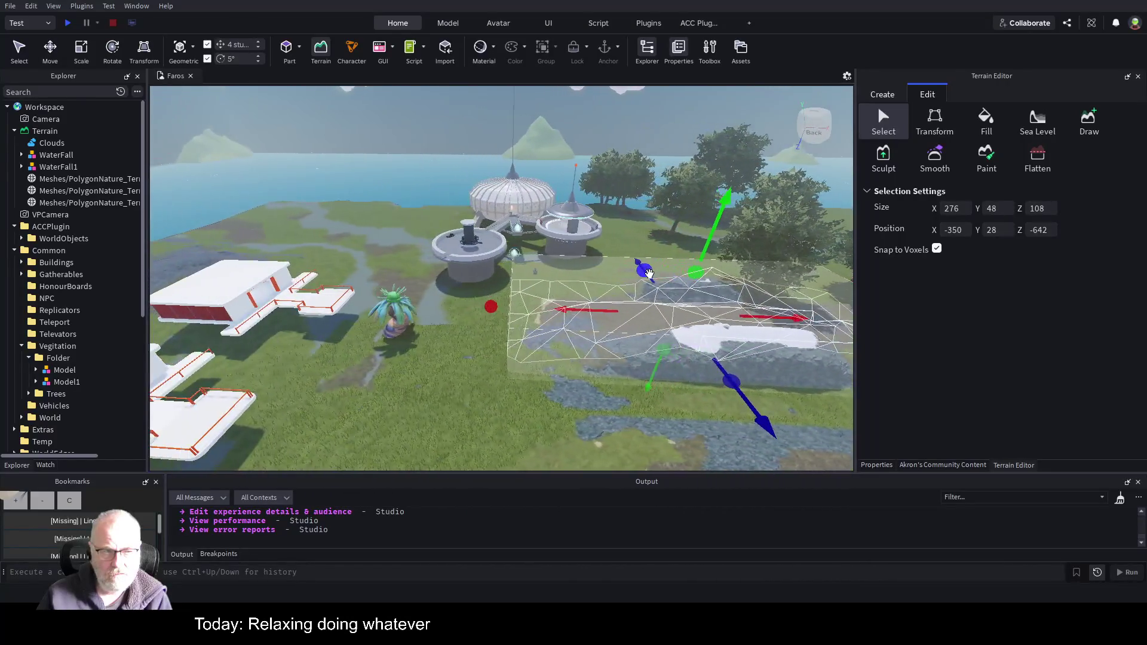
left_click(65, 144)
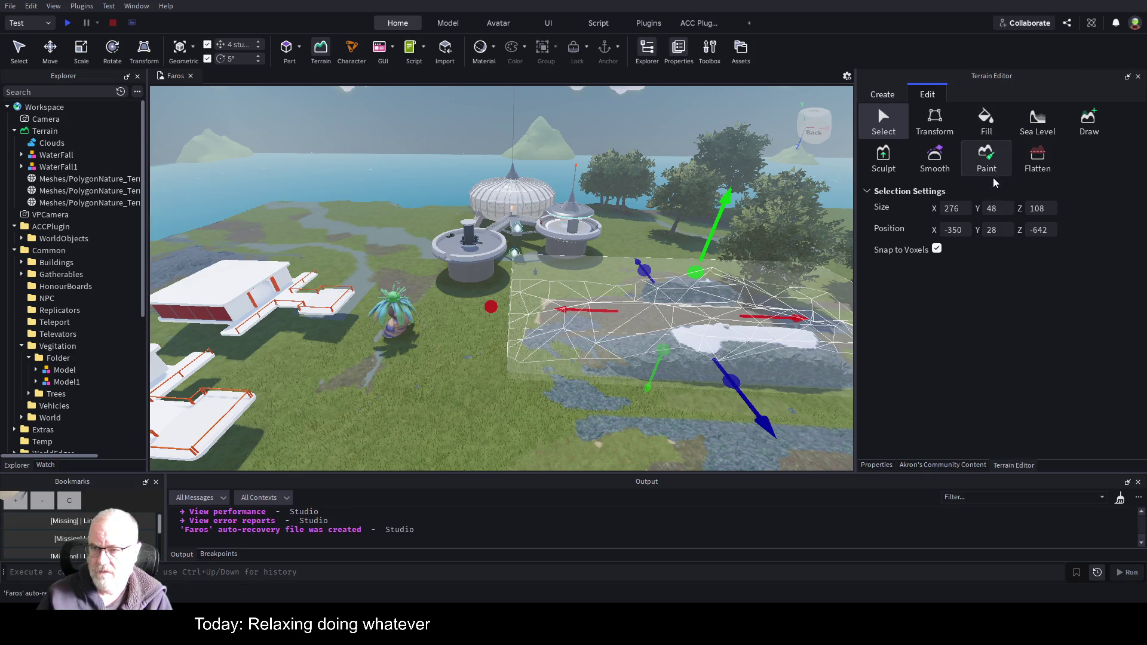
left_click(942, 130)
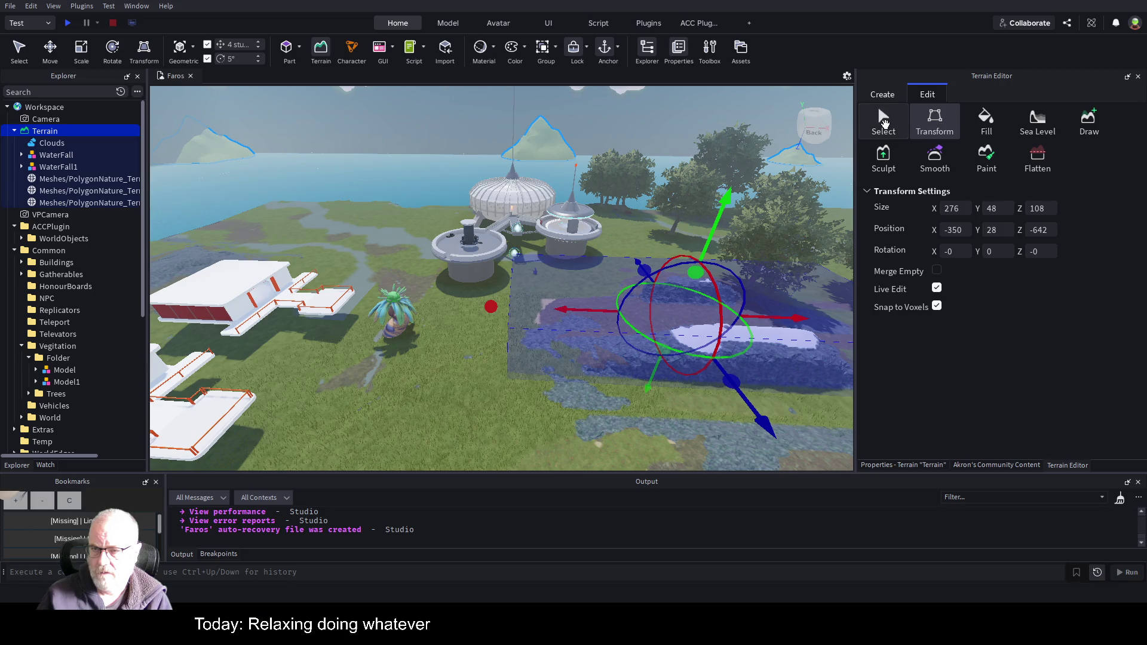
left_click(884, 122)
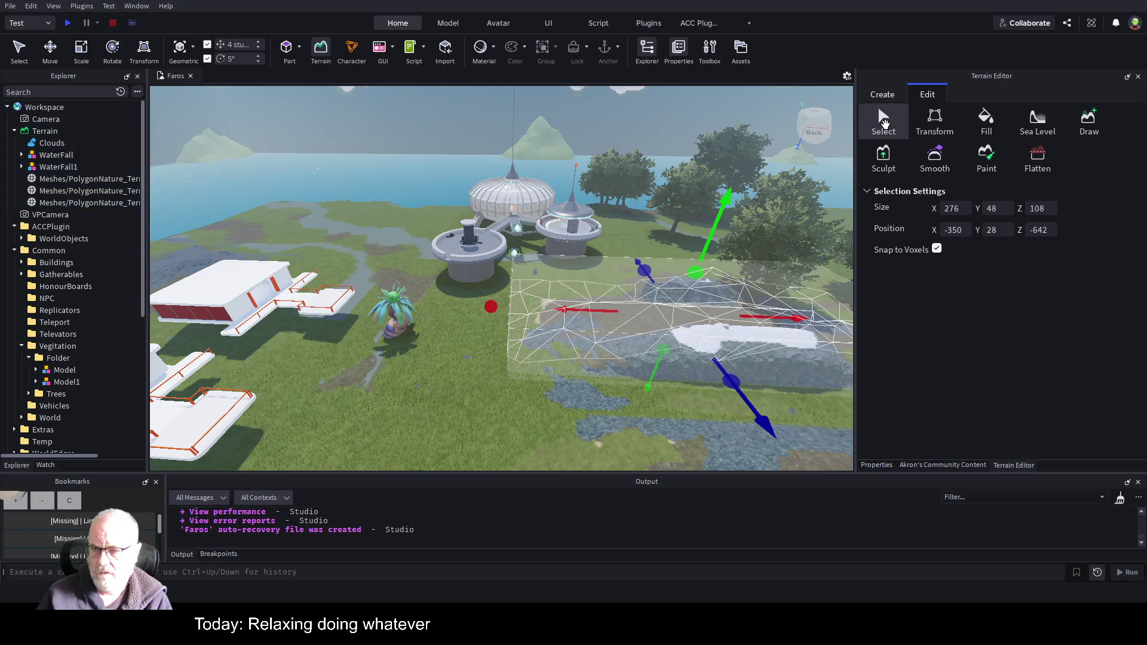
left_click(979, 126)
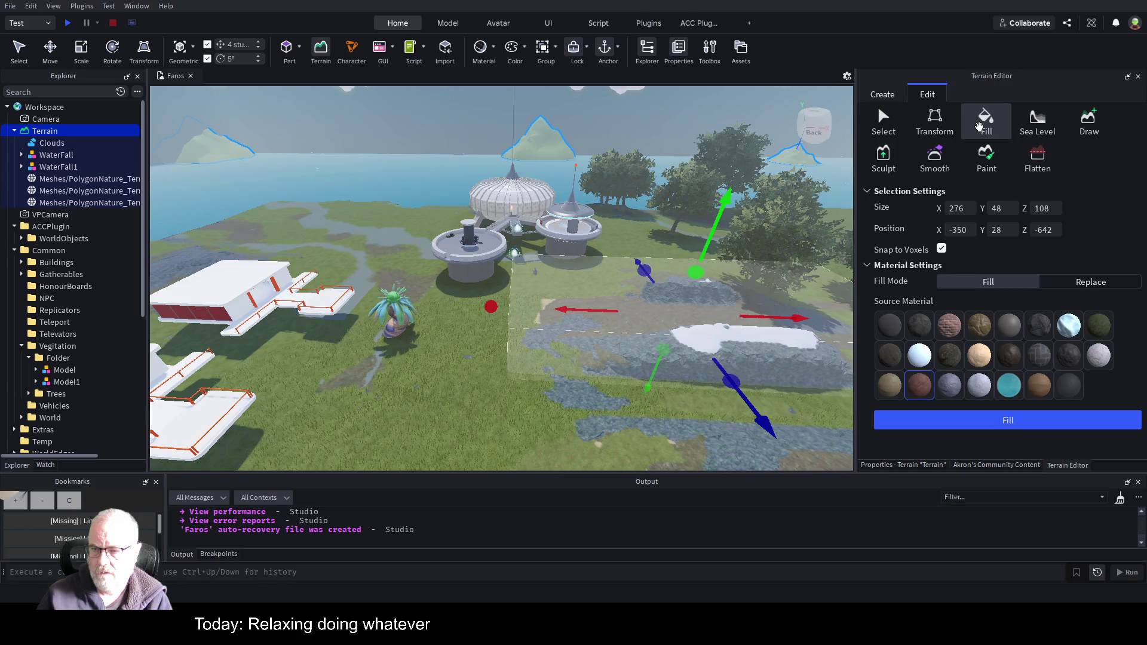
left_click(1091, 130)
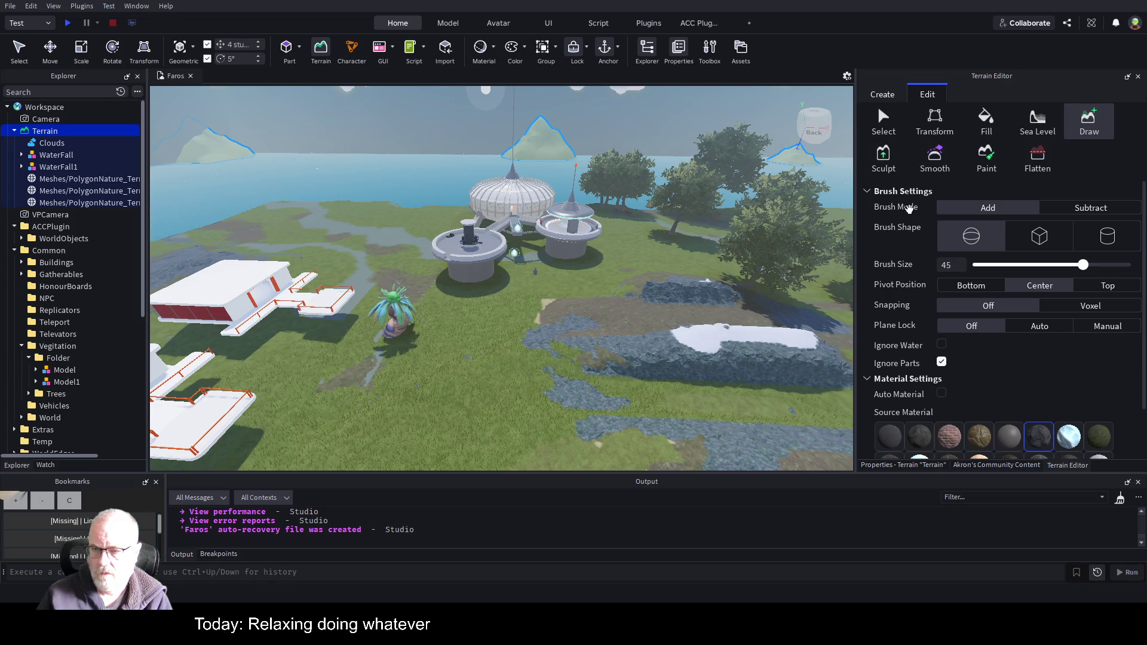
scroll(909, 300, "down", 2)
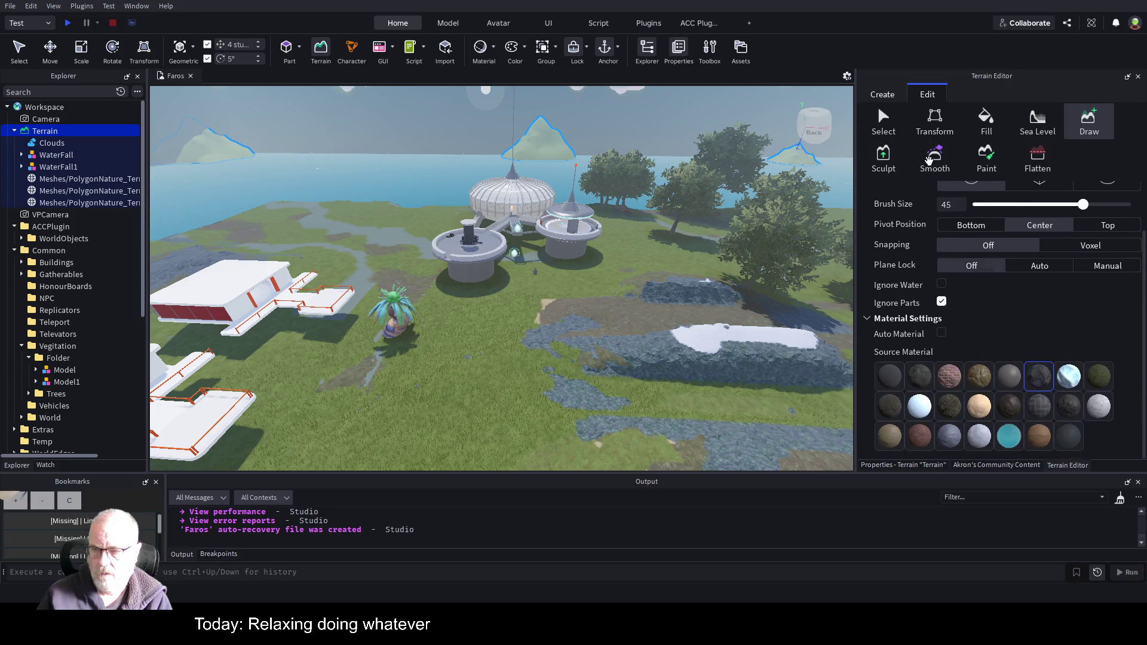
left_click(896, 115)
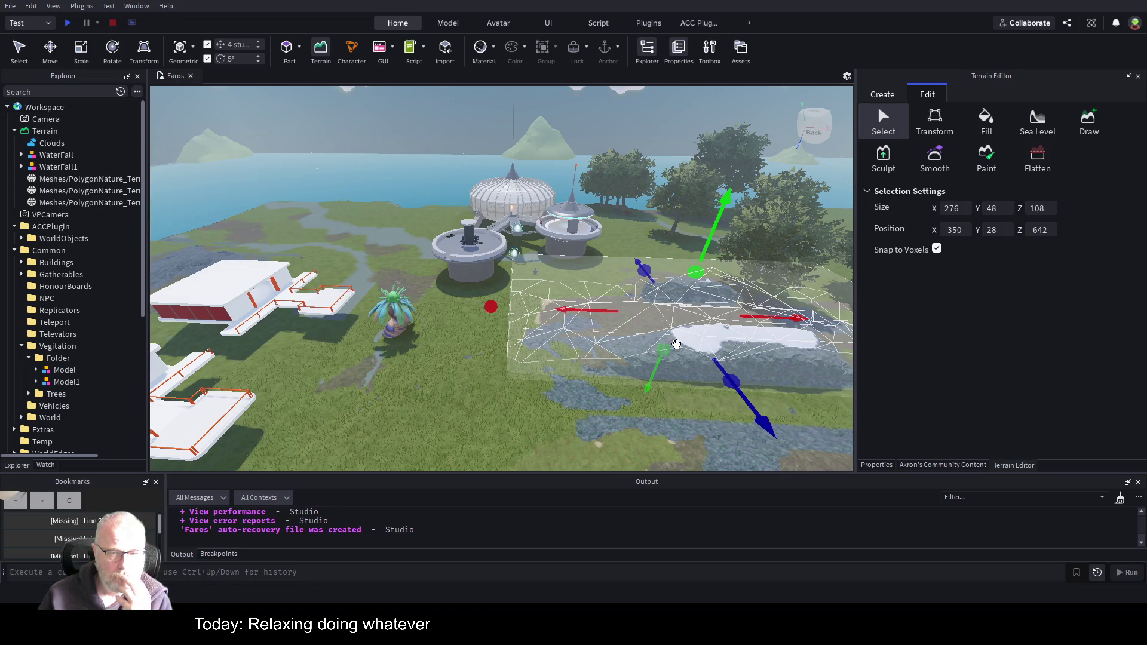
- Move the region along X to -338, then slide the ridge with Transform and undo it
mouse_move(789, 315)
left_mouse_down()
mouse_move(636, 317)
mouse_move(840, 320)
left_mouse_up()
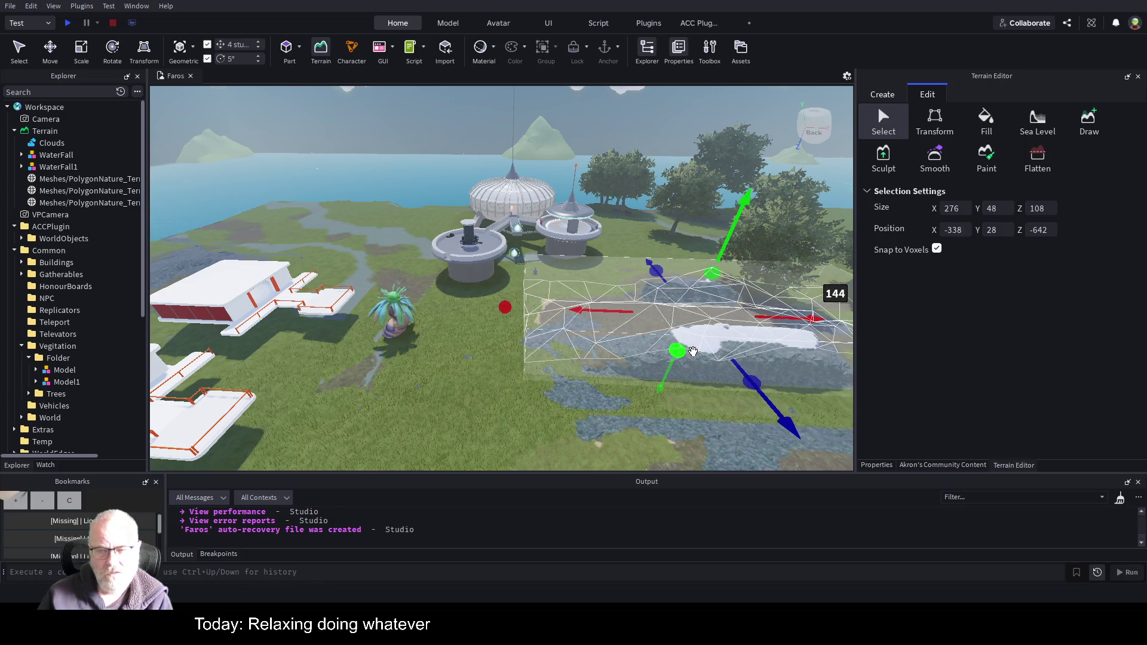
right_click(694, 351)
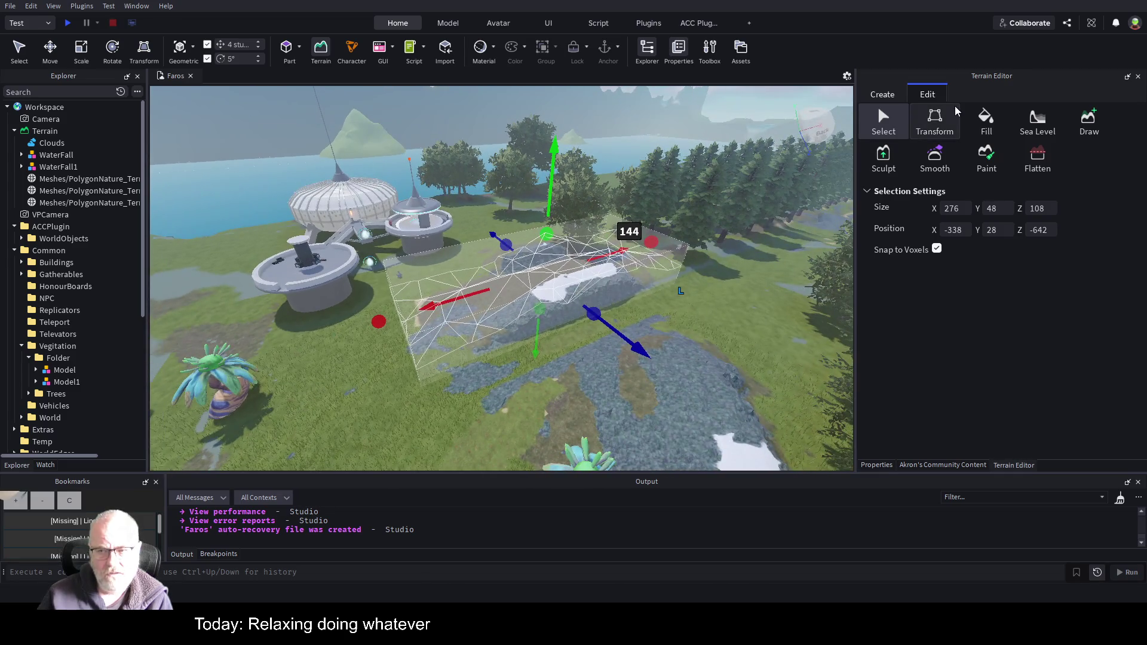
left_click(938, 122)
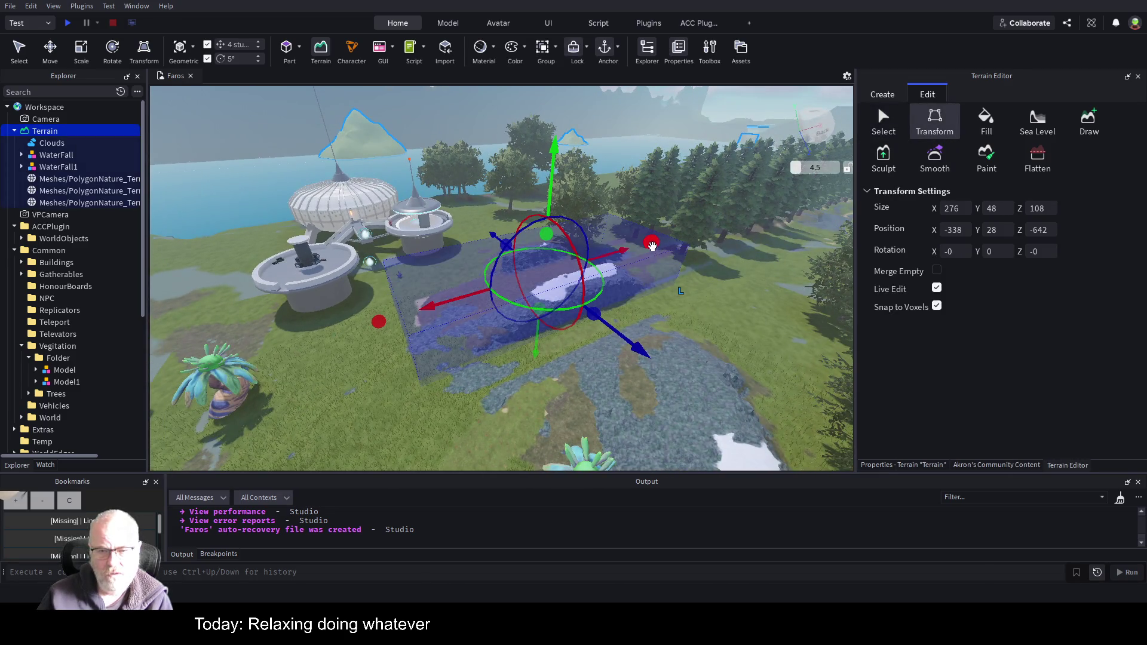
left_click_drag(651, 245, 710, 224)
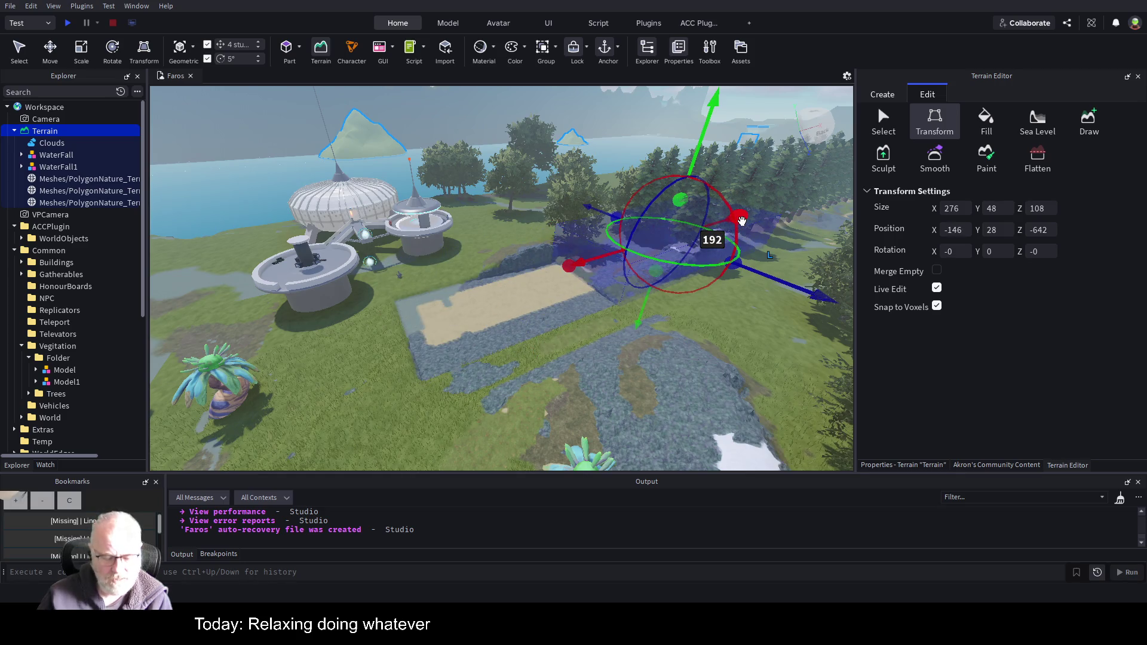
key("ctrl+z")
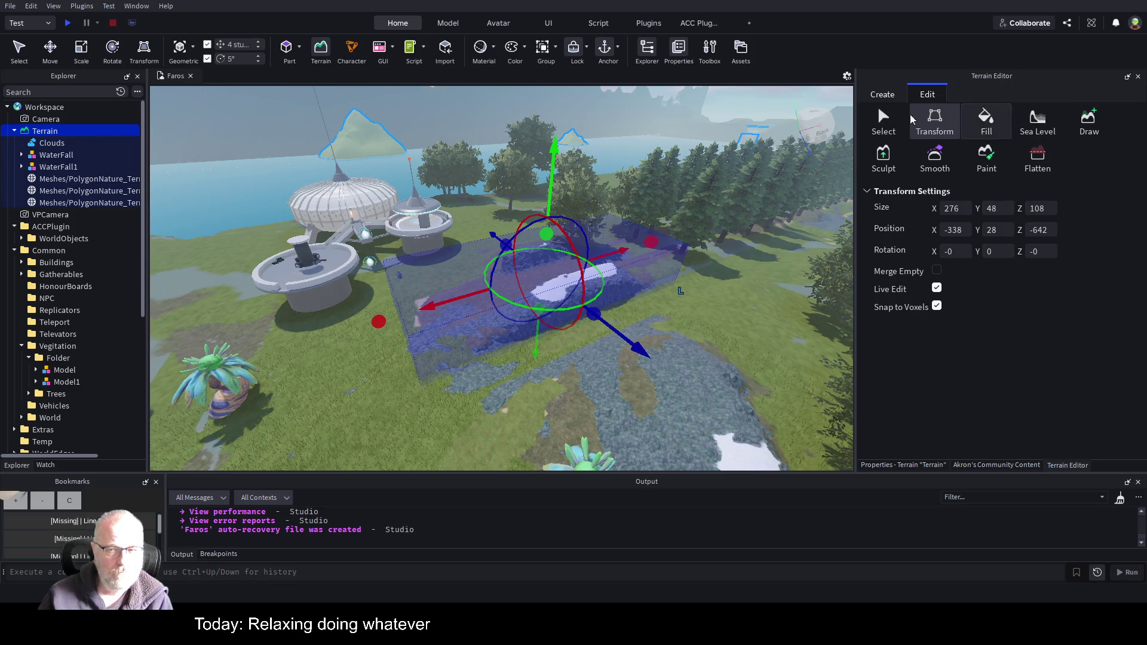
- Turn off Transform and Select, clear the tree selection, and pick Terrain in Explorer
left_click(882, 122)
left_click(886, 129)
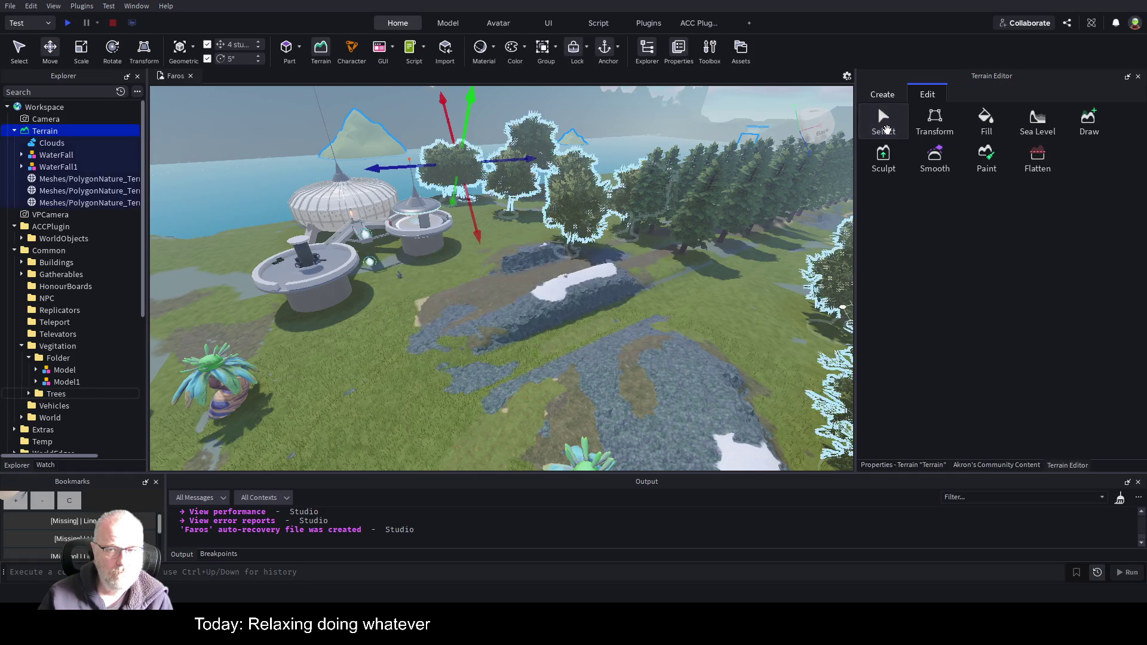
left_click(380, 372)
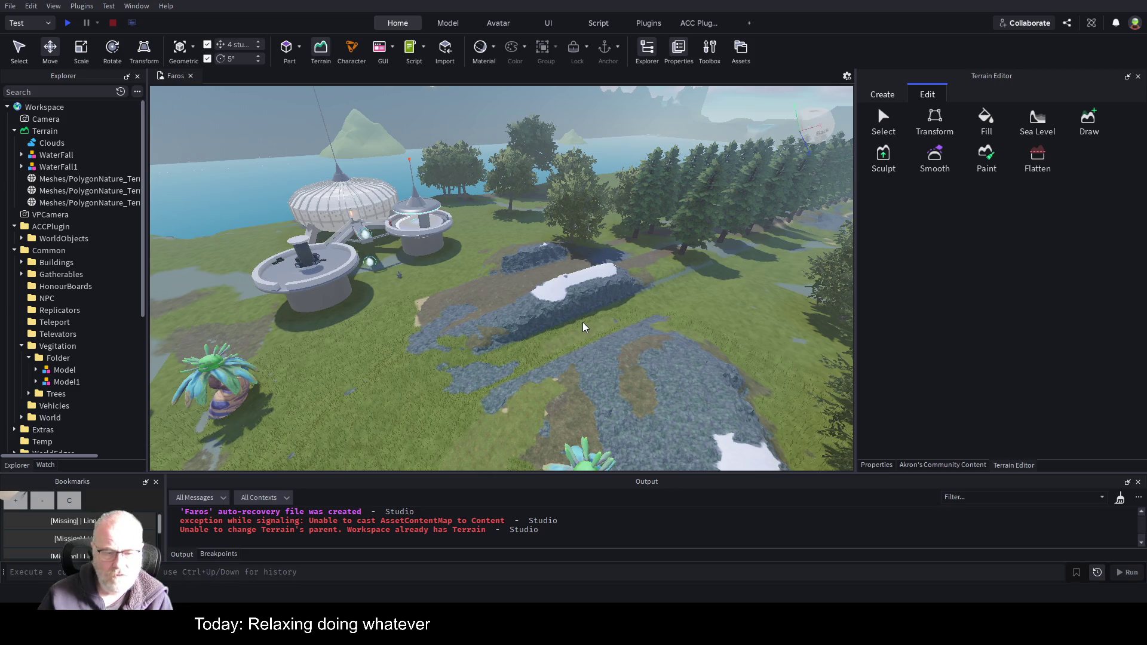
left_click(46, 132)
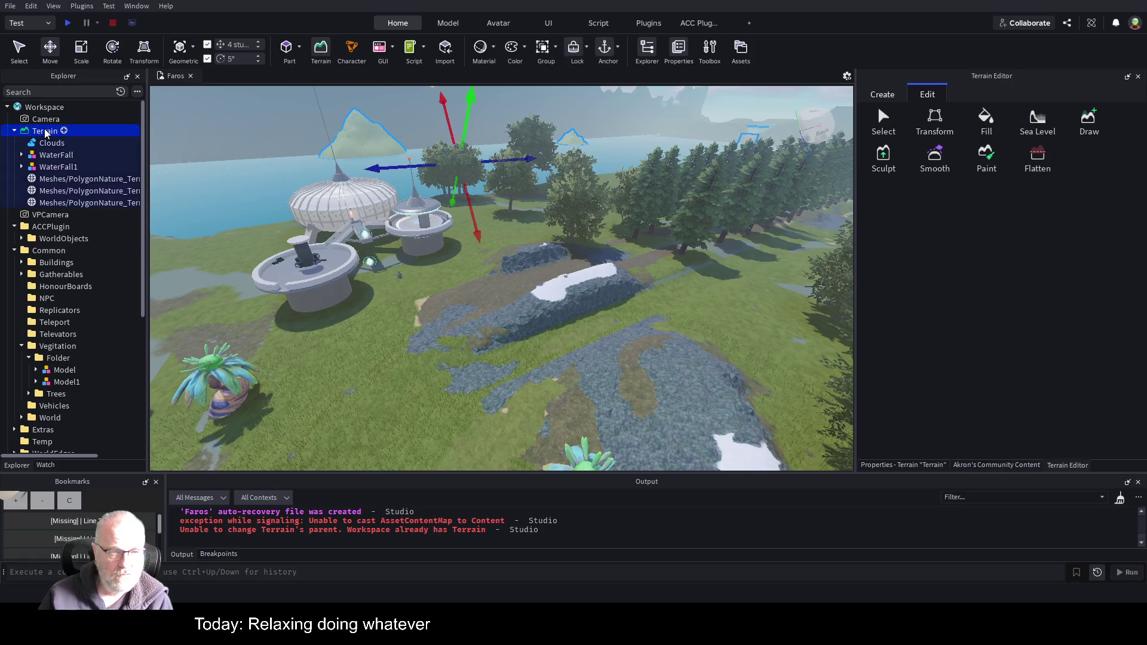
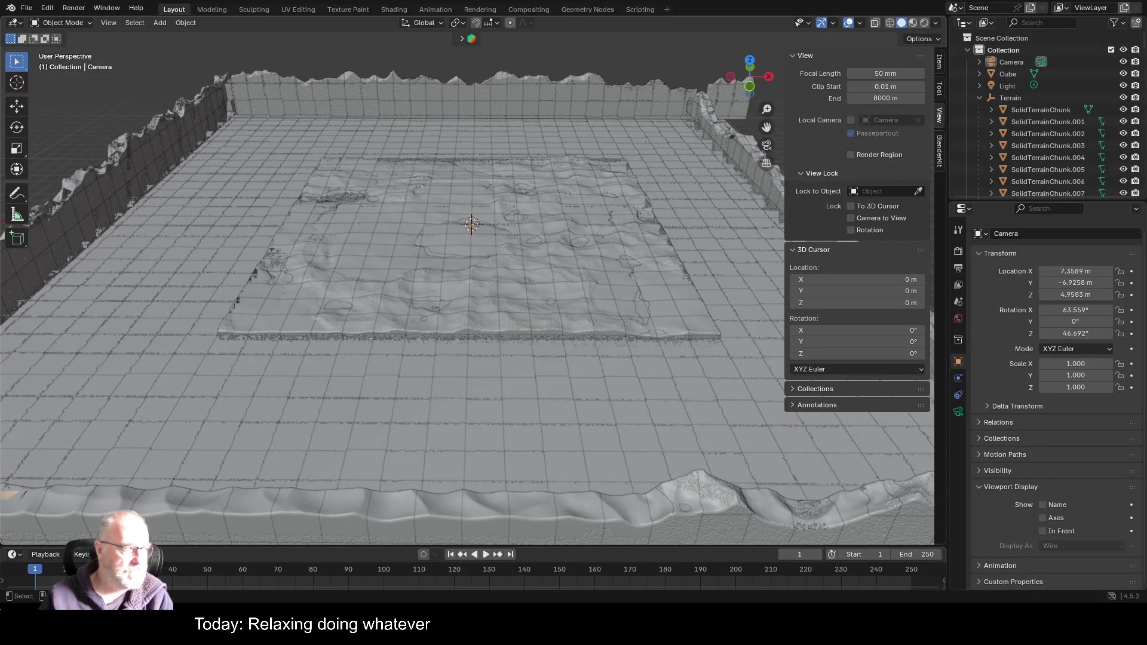
- Orbit and zoom over the terrain slab, then select the Cube in the Outliner
left_click_drag(549, 206, 611, 200)
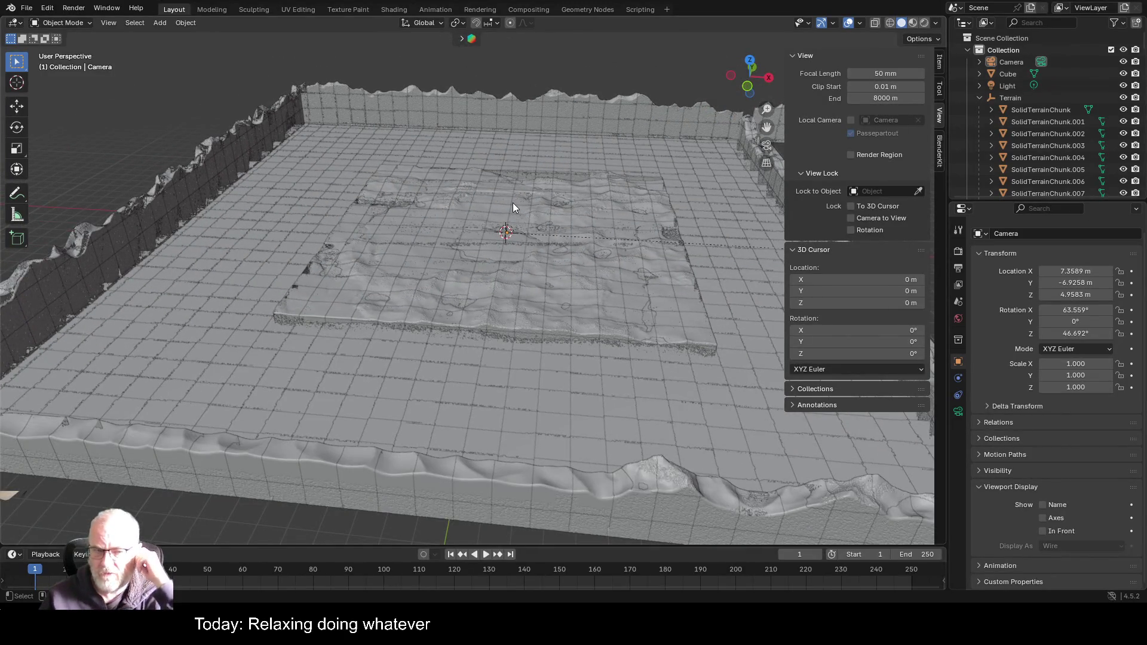
scroll(513, 203, "up", 1)
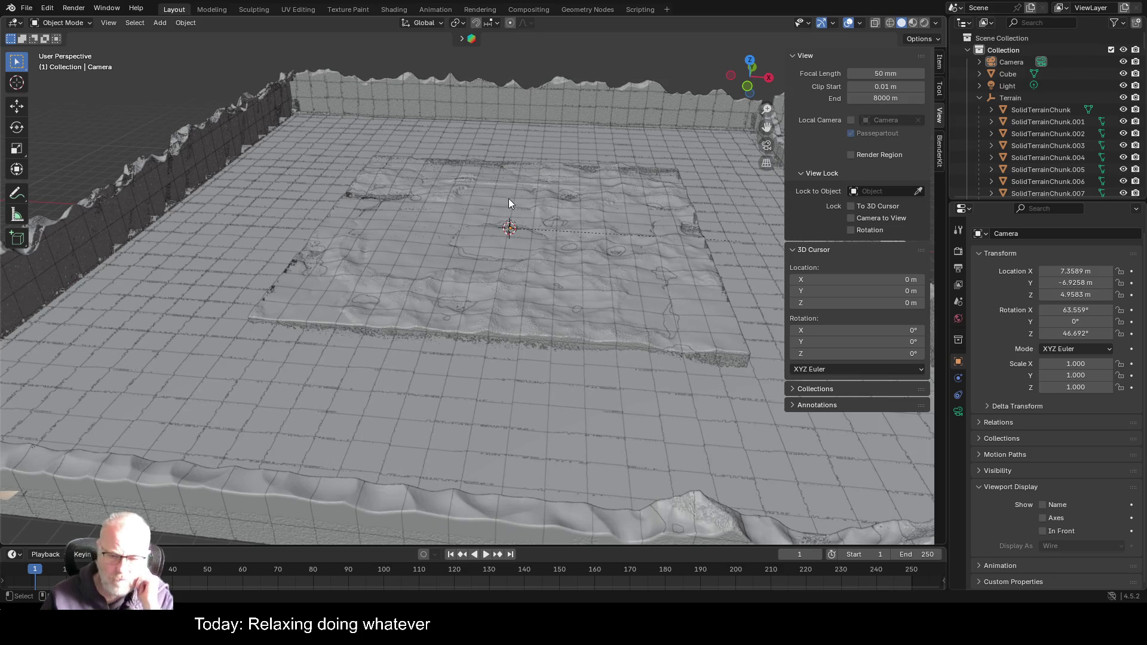
scroll(504, 199, "up", 1)
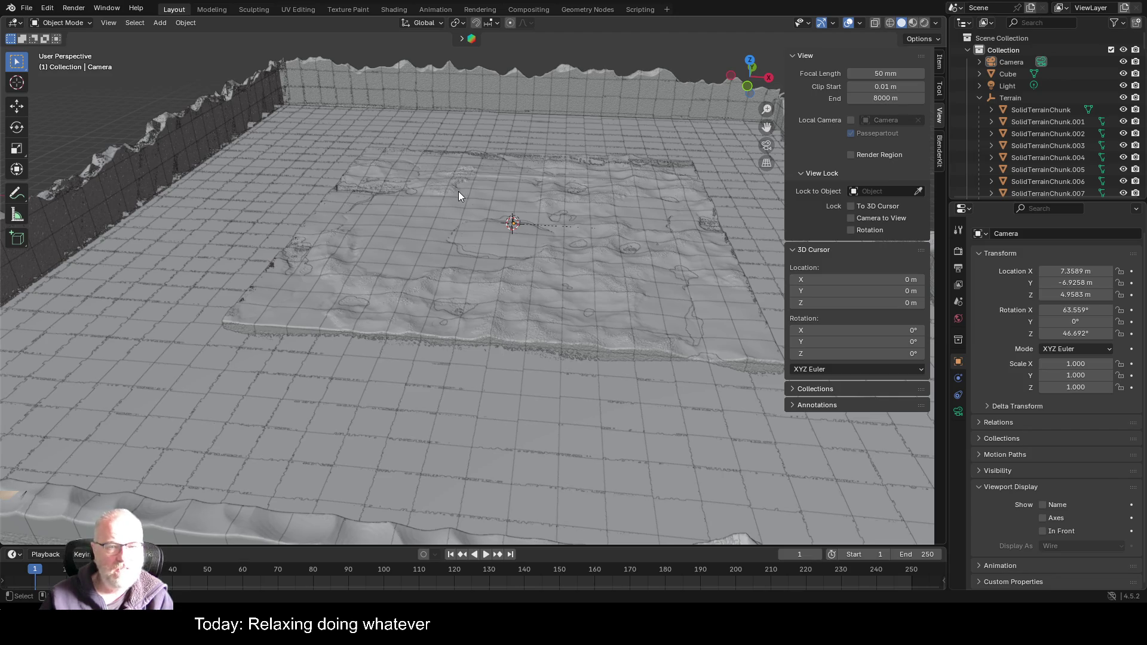
scroll(458, 191, "up", 2)
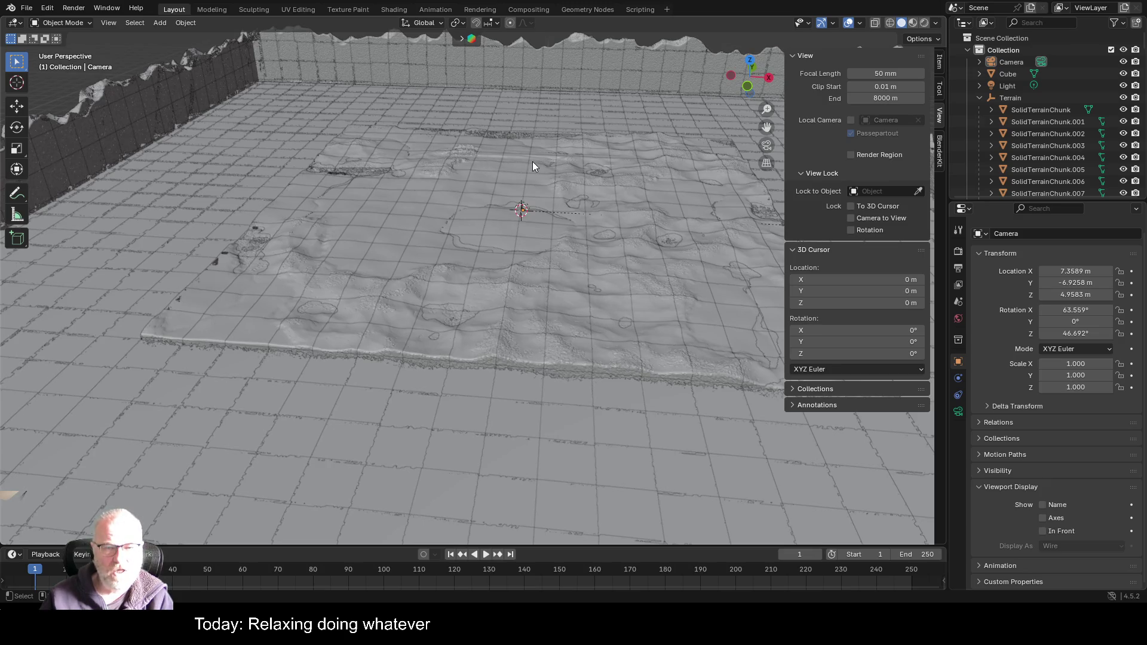
scroll(527, 152, "up", 1)
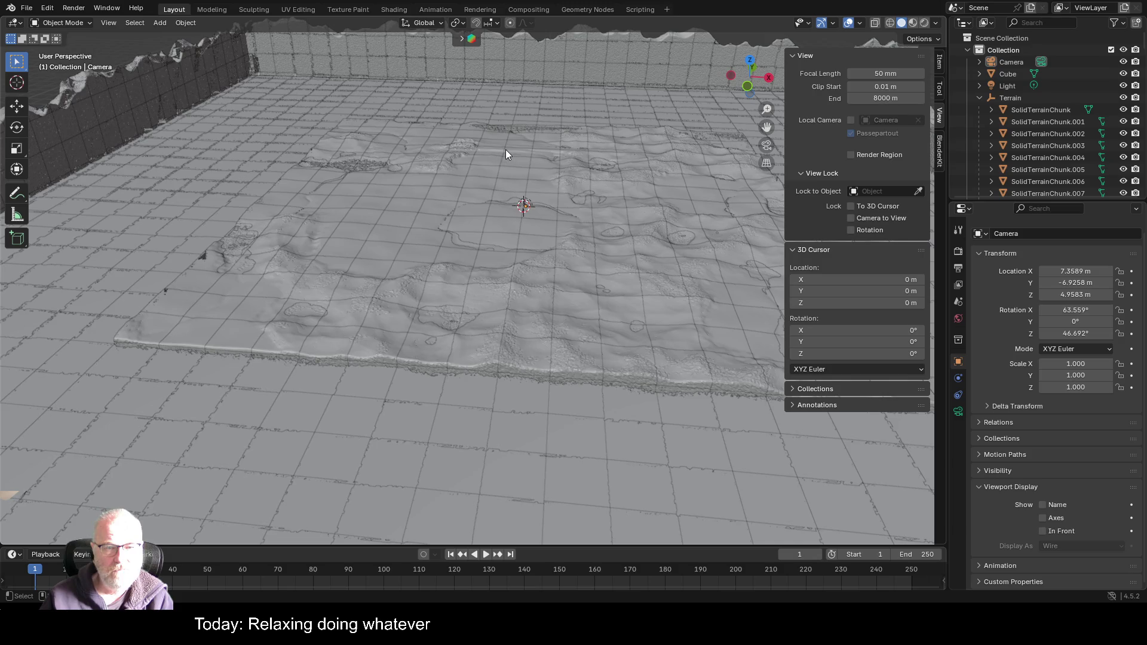
left_click(998, 76)
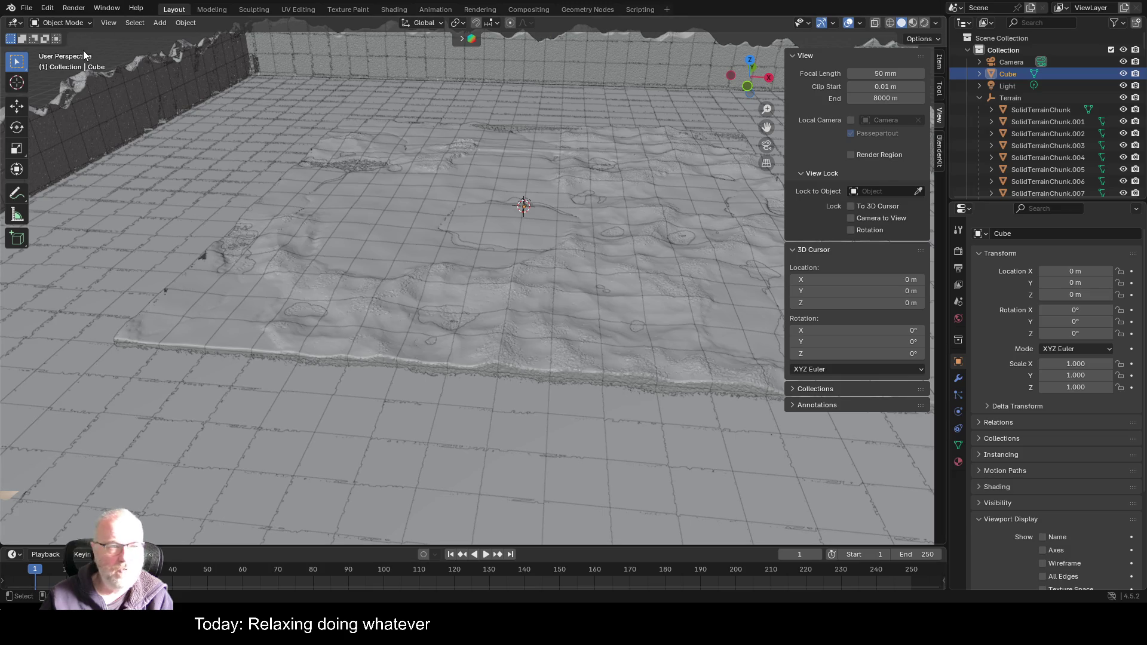
- Move the Cube to X -428.8 m and Y 708.42 m, keeping it framed in view
left_click(16, 106)
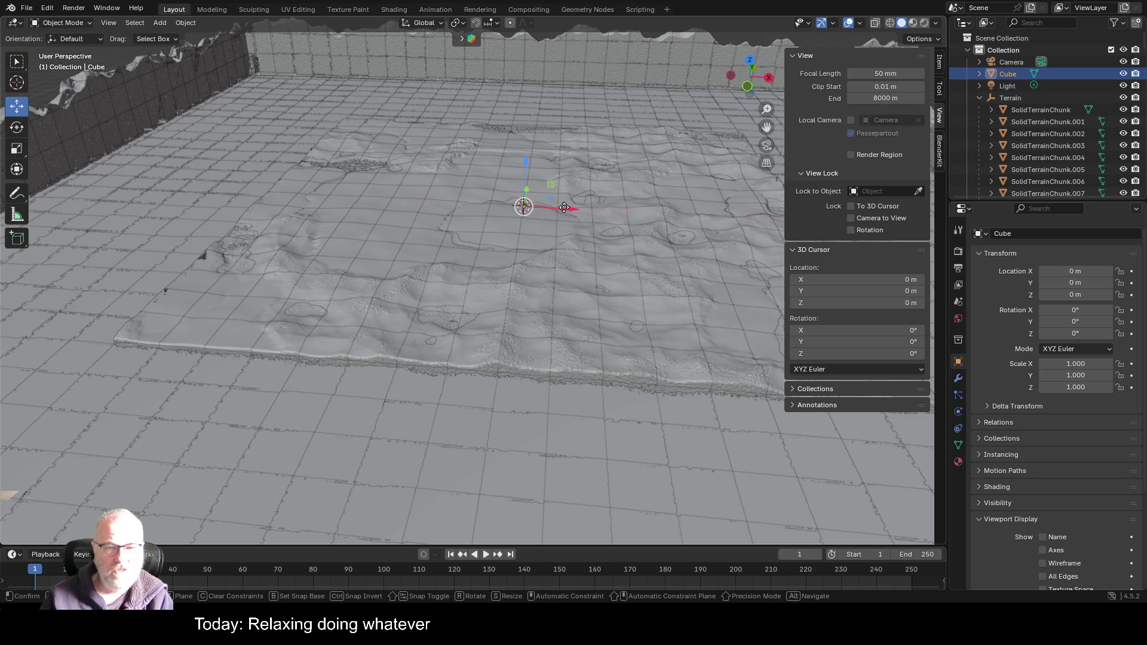
mouse_move(574, 211)
left_mouse_down()
mouse_move(458, 203)
mouse_move(454, 136)
left_mouse_up()
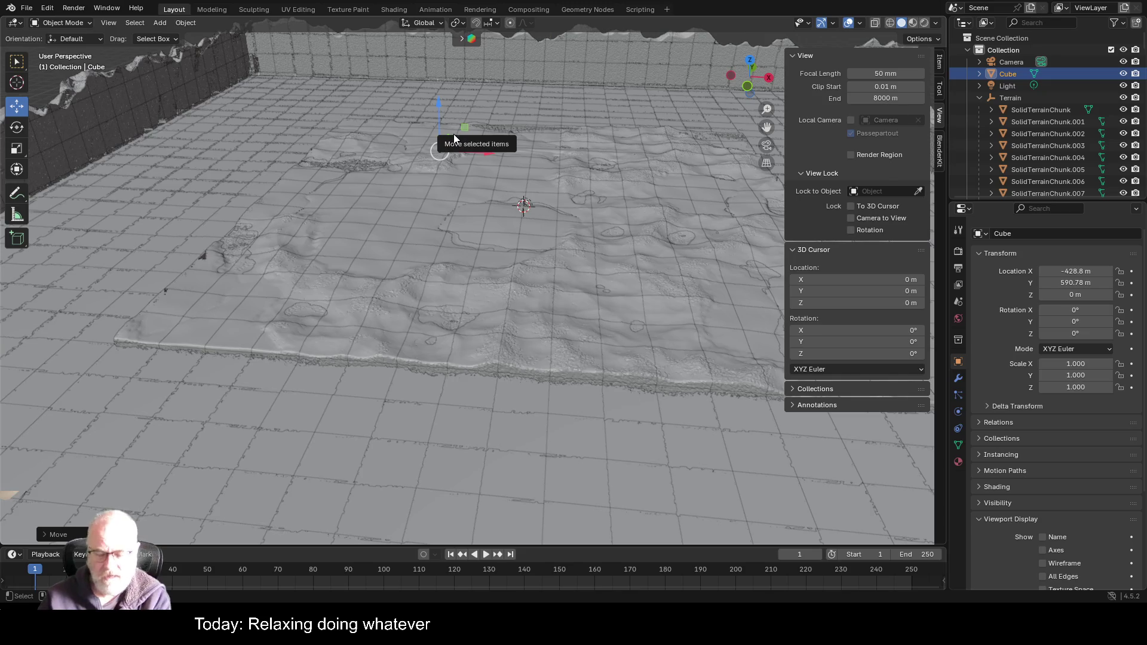
key("KP_Decimal")
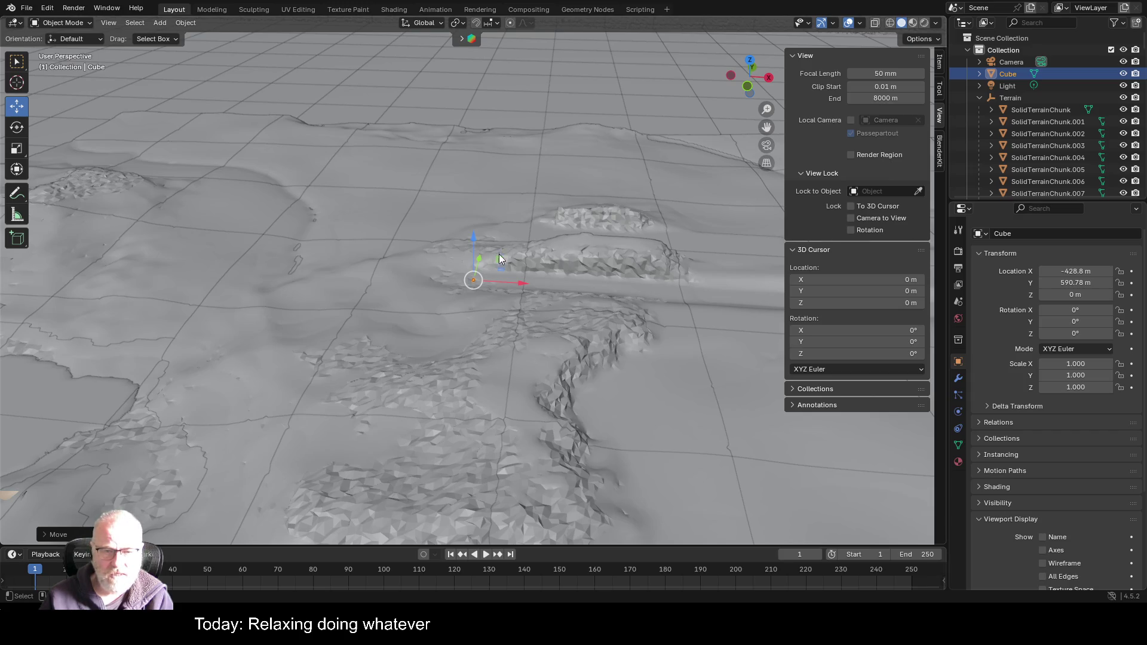
mouse_move(480, 257)
left_mouse_down()
mouse_move(489, 111)
mouse_move(489, 128)
left_mouse_up()
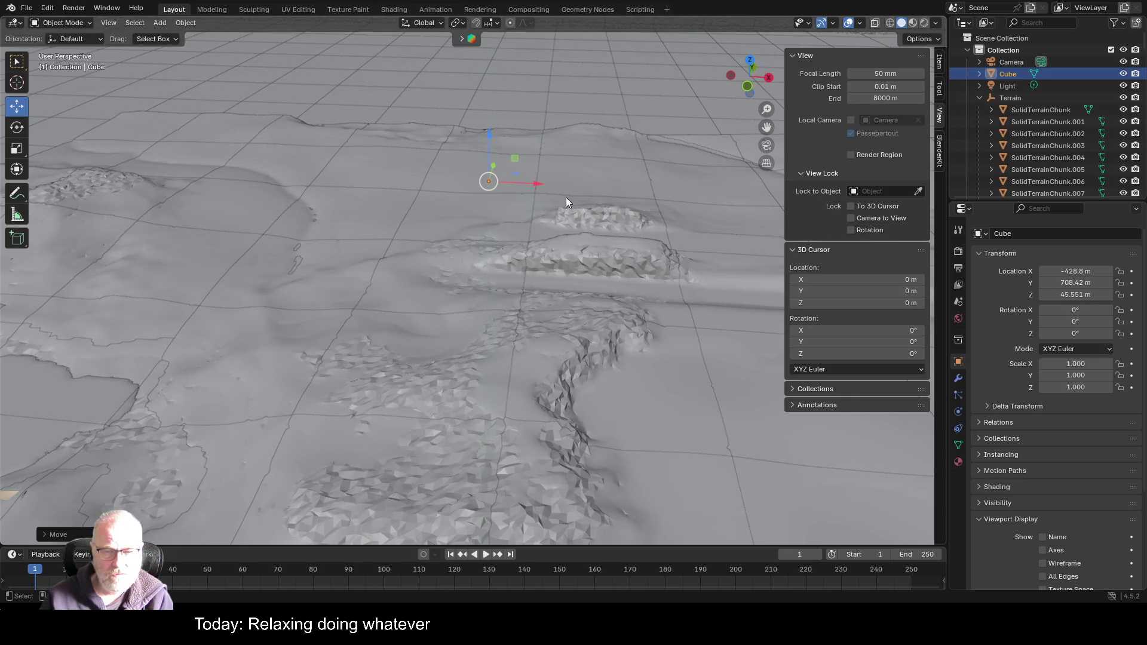
key("KP_Decimal")
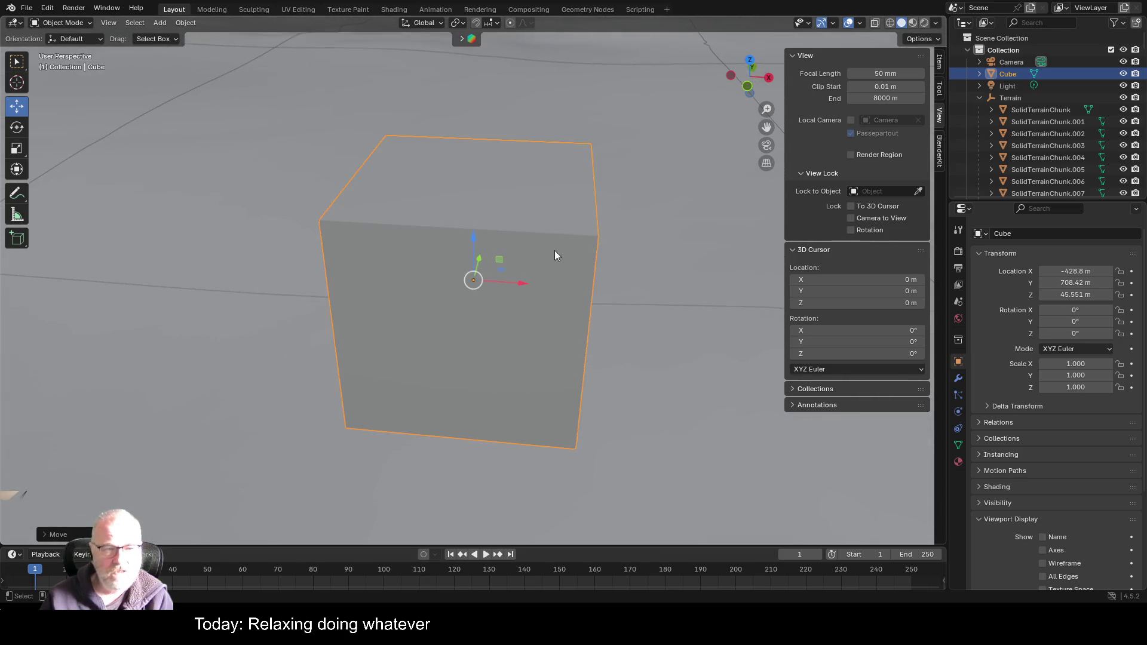
scroll(556, 239, "down", 12)
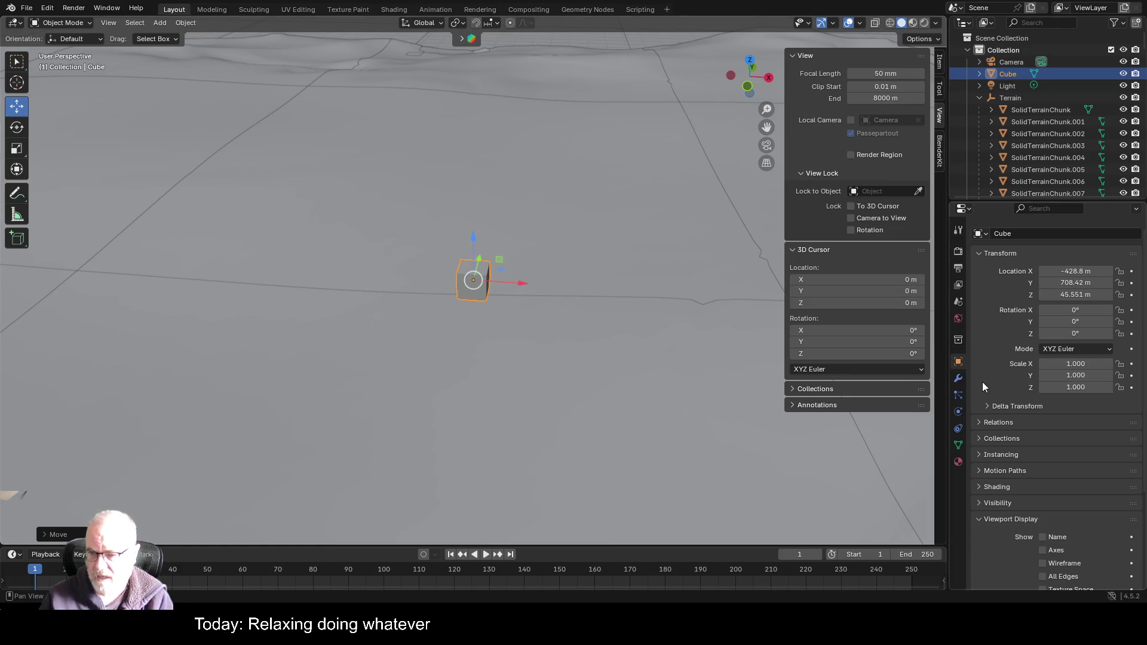
- Set the Cube material's Base Color to light green
left_click(959, 463)
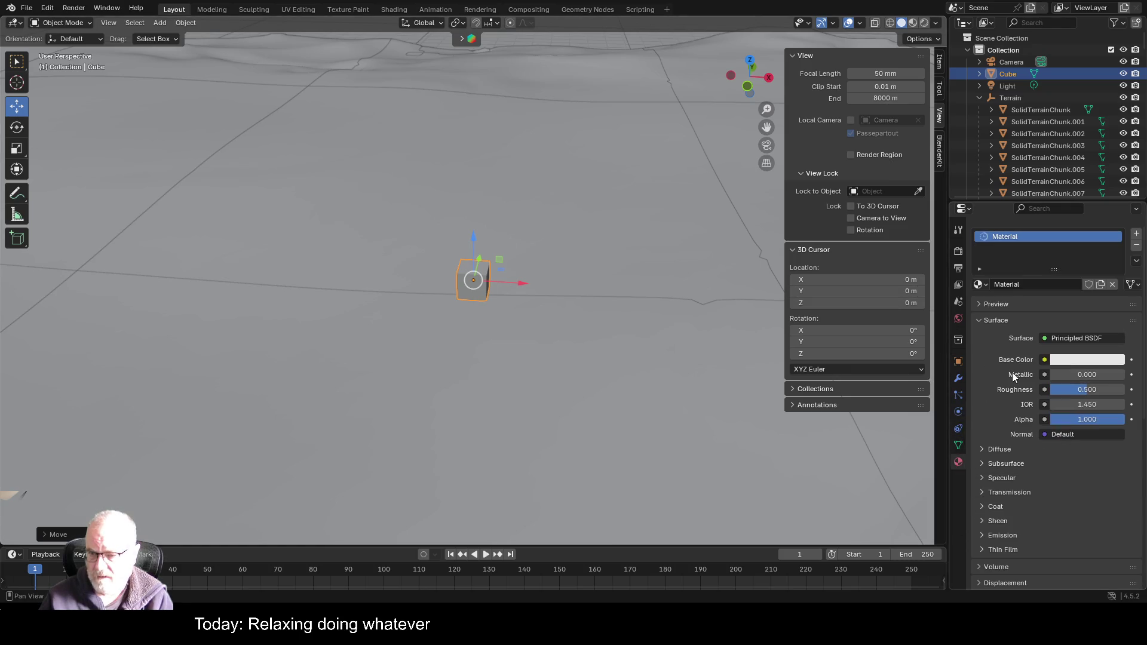
left_click(1045, 360)
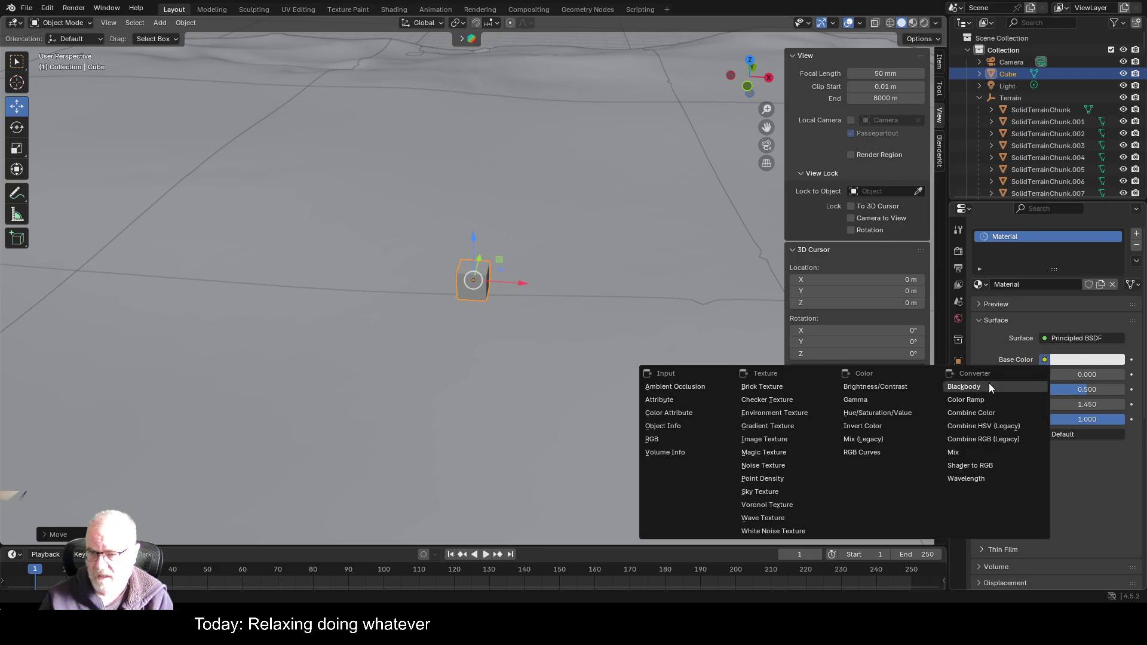
left_click(1103, 360)
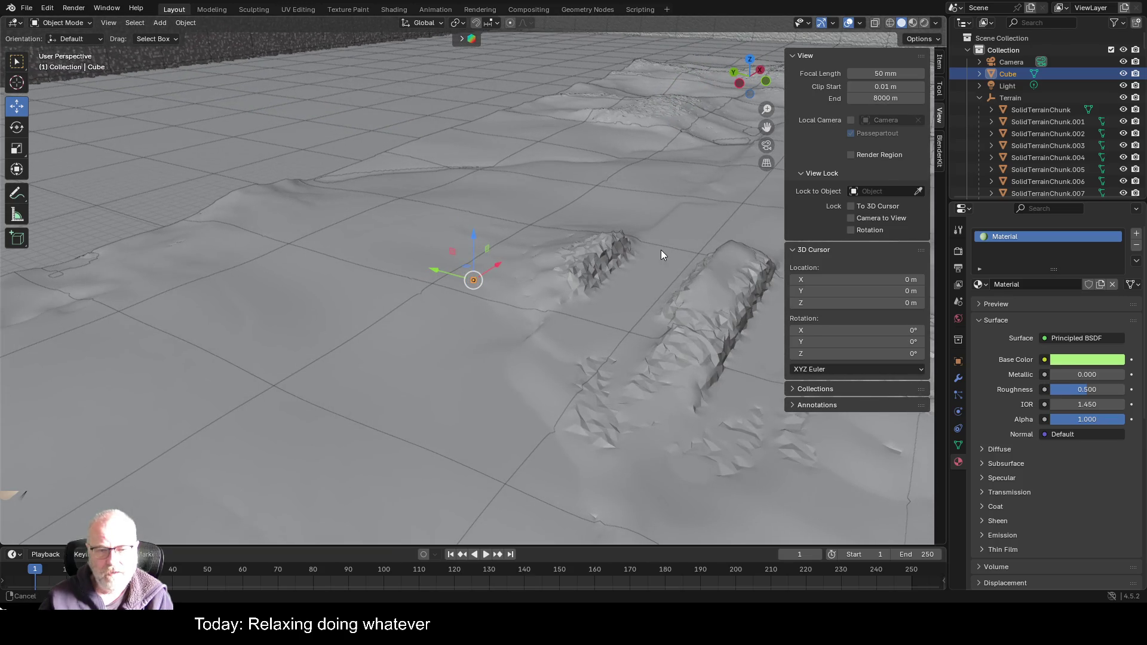
- Pan and orbit across the terrain ridges, then switch to Roblox Studio
mouse_move(661, 250)
left_mouse_down()
mouse_move(522, 224)
mouse_move(234, 213)
left_mouse_up()
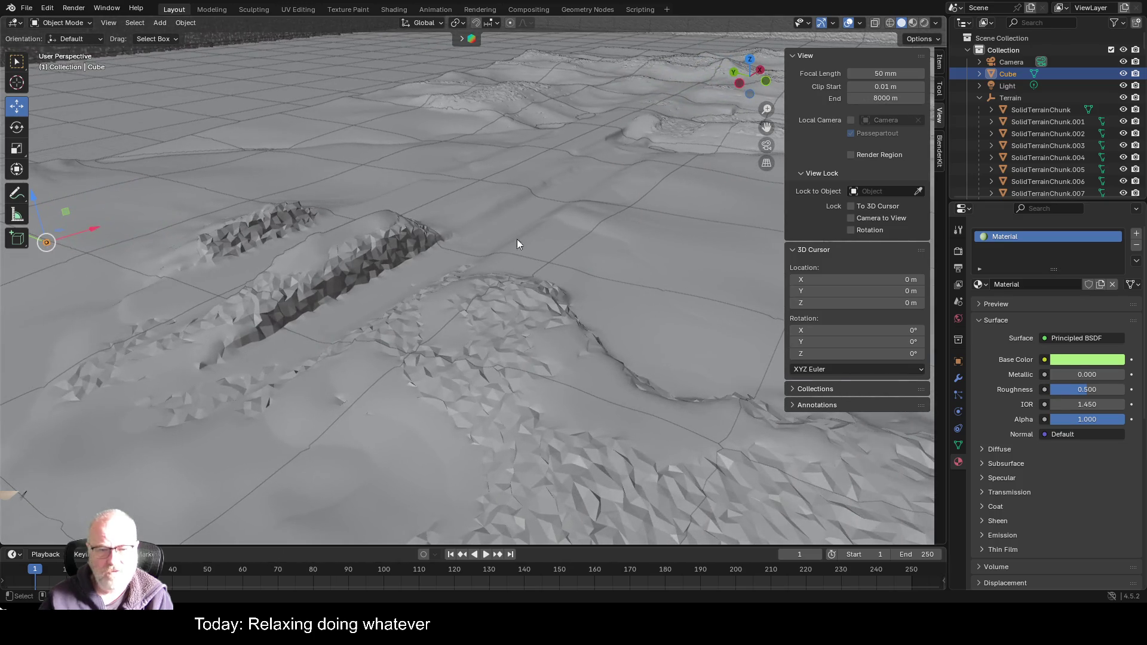
scroll(522, 292, "down", 2)
scroll(522, 293, "up", 2)
mouse_move(522, 296)
left_mouse_down()
mouse_move(448, 281)
mouse_move(398, 315)
mouse_move(423, 259)
mouse_move(315, 342)
left_mouse_up()
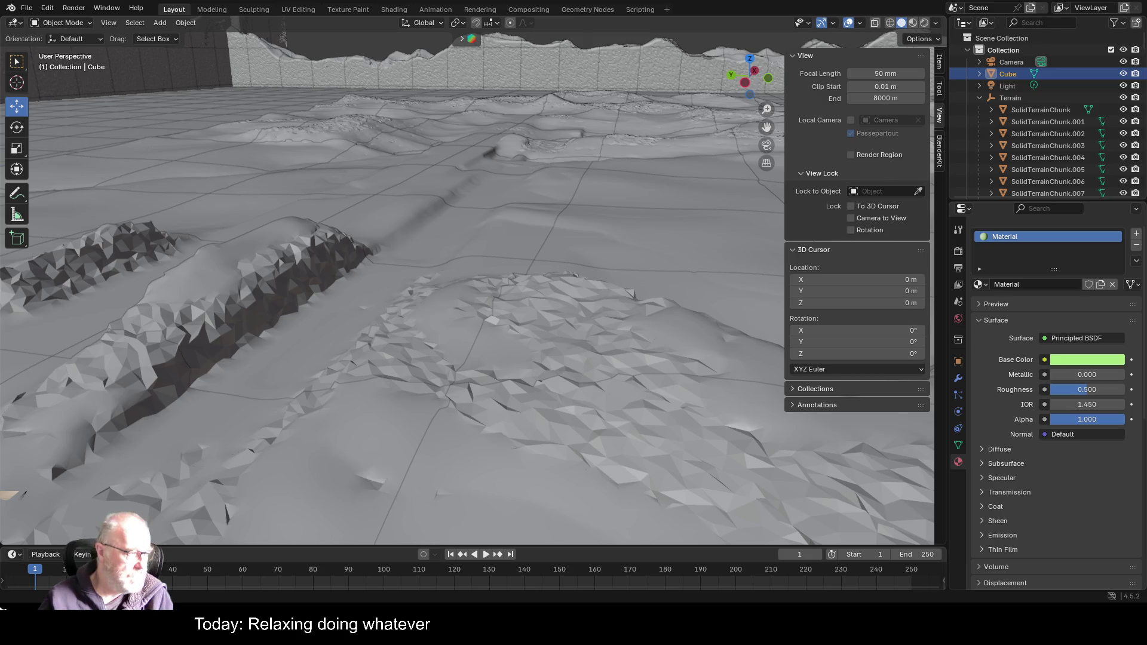
key("alt+Tab")
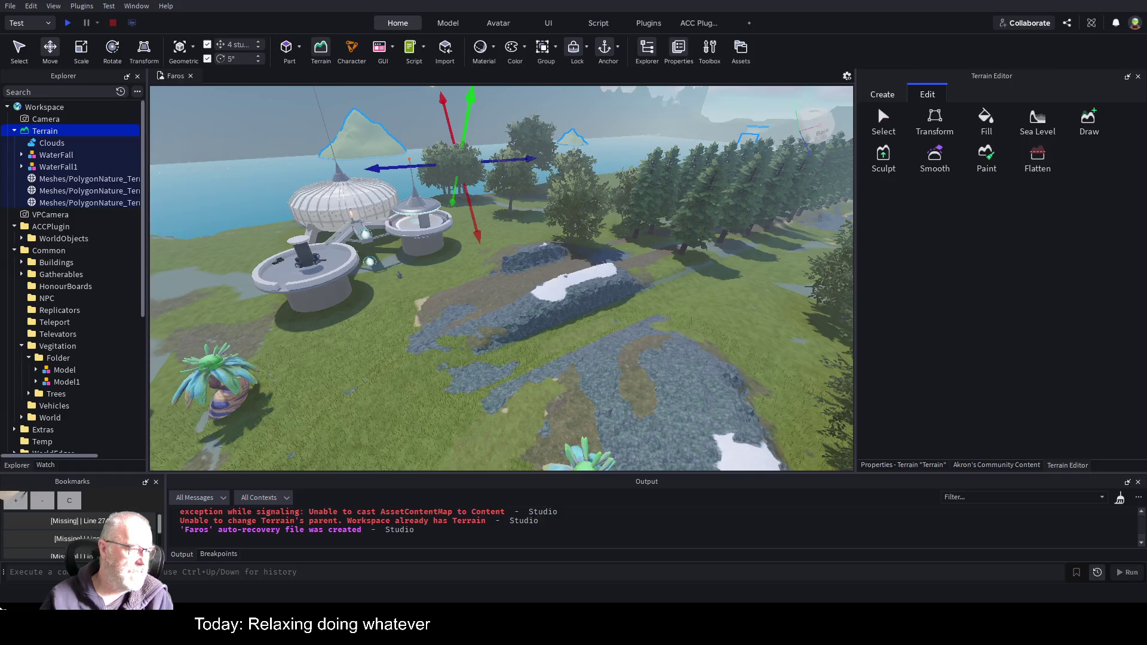
- Return from Roblox Studio to Blender showing the SolidTerrainChunk.772 slab
key("alt+Tab")
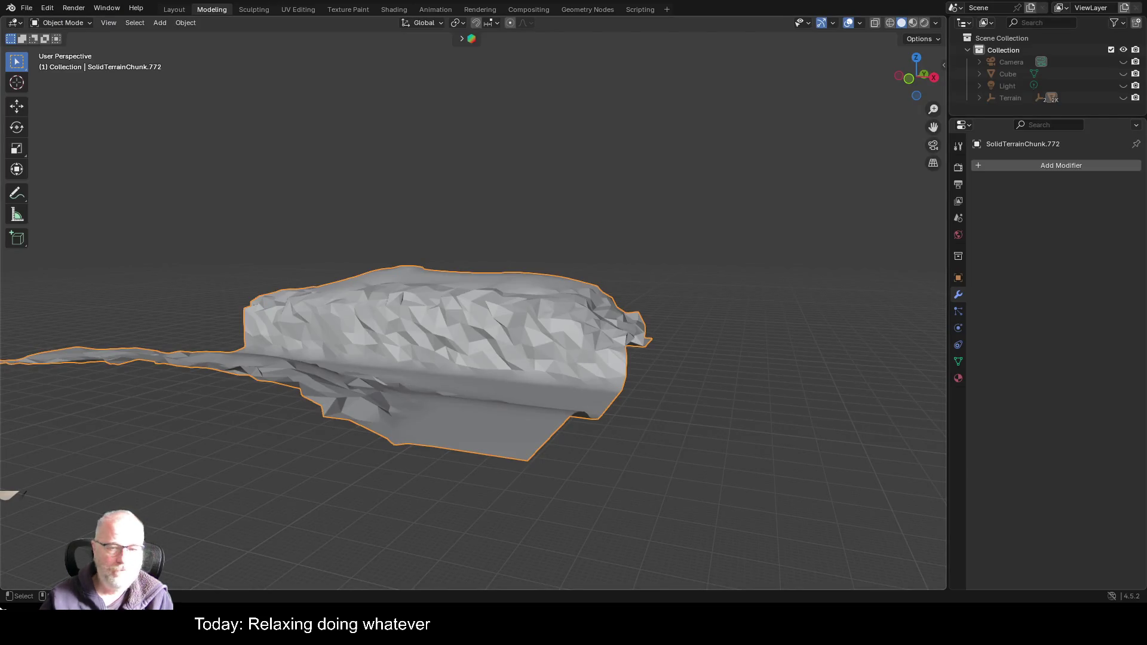
- Add a Smooth modifier to SolidTerrainChunk.772 by searching 'smoth'
left_click_drag(701, 354, 671, 382)
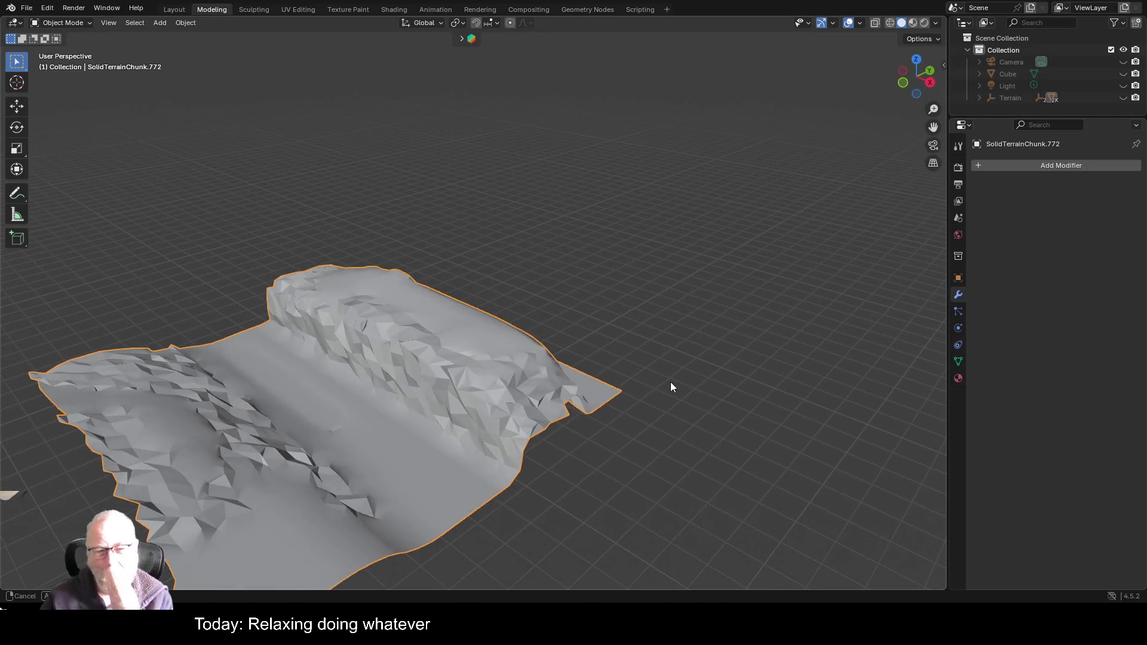
left_click(1000, 165)
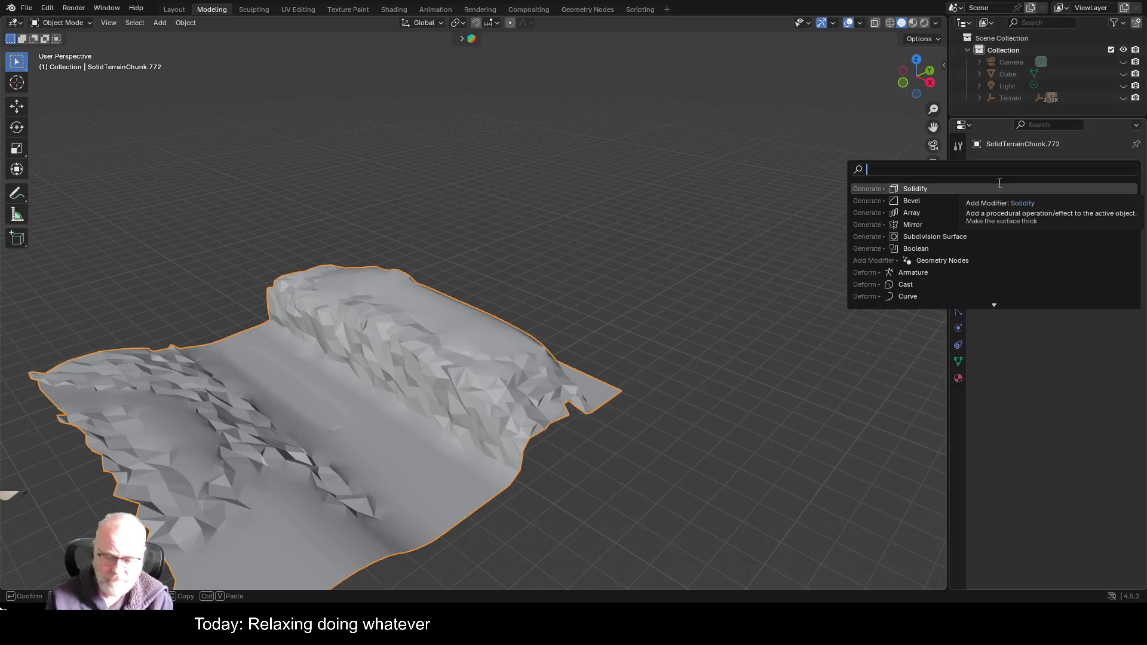
type("smoth")
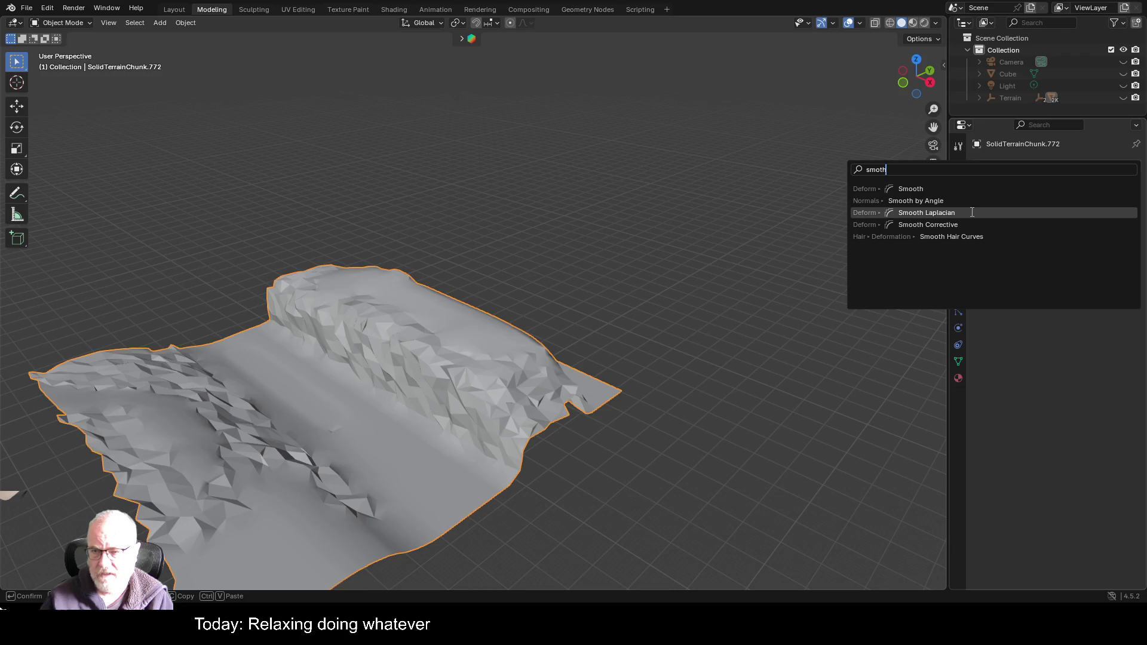
left_click(881, 189)
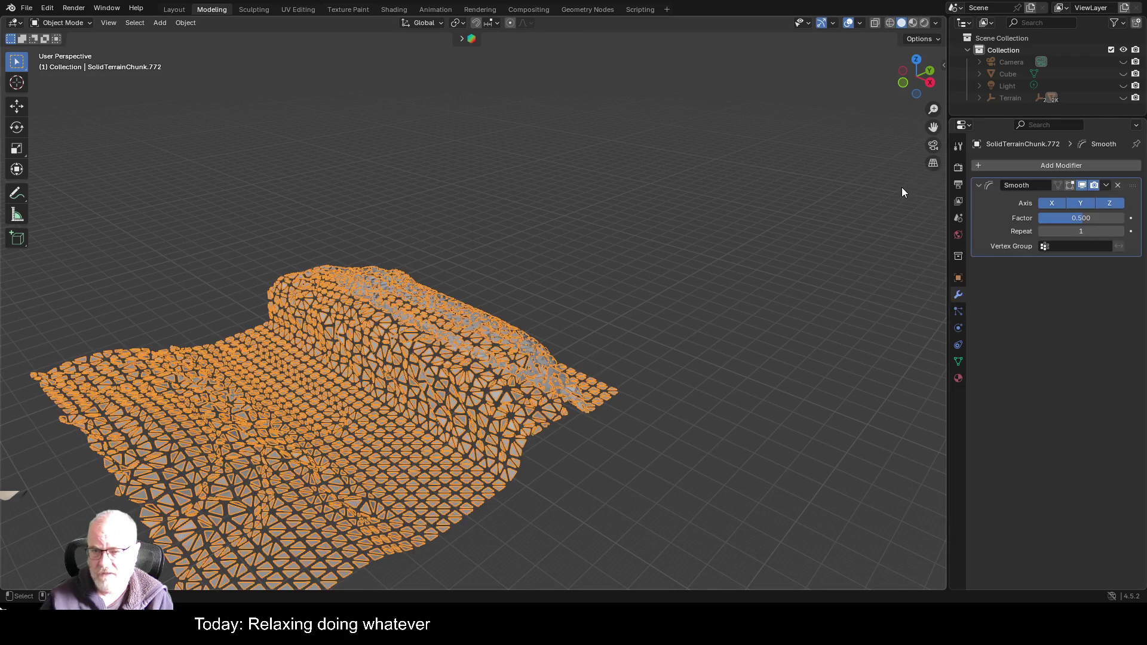
- Test the Smooth modifier at repeat 1–3 and Factor about -4.158
left_click_drag(698, 470, 738, 419)
scroll(706, 359, "up", 3)
scroll(707, 355, "up", 2)
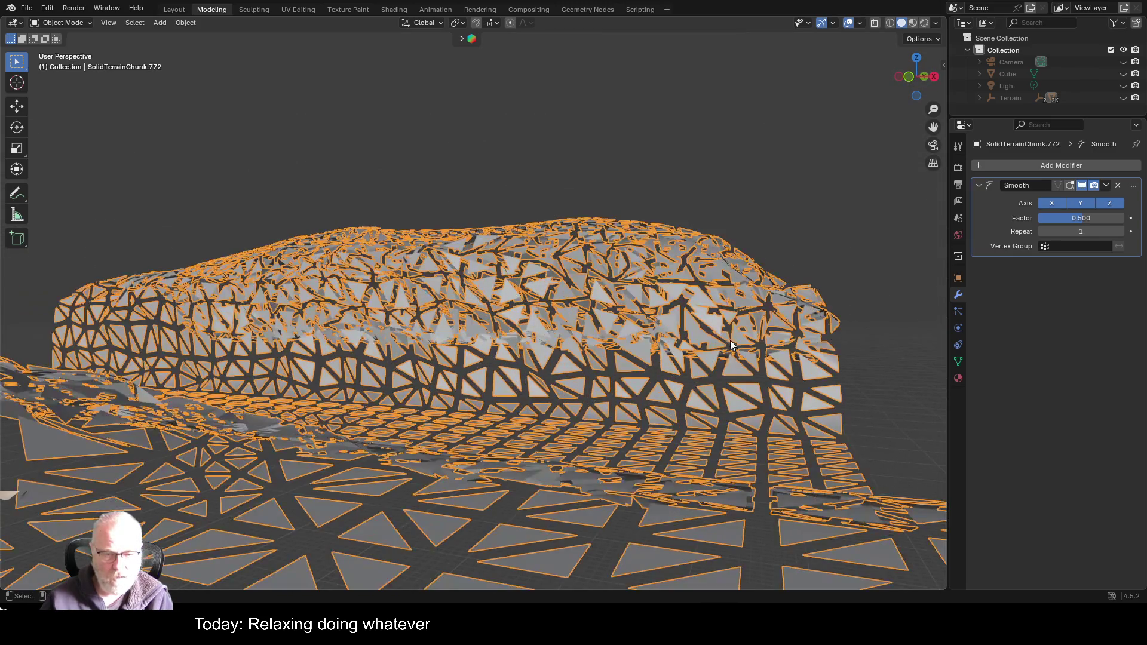
left_click(870, 276)
mouse_move(869, 266)
left_mouse_down()
mouse_move(859, 287)
mouse_move(758, 284)
left_mouse_up()
scroll(757, 284, "down", 4)
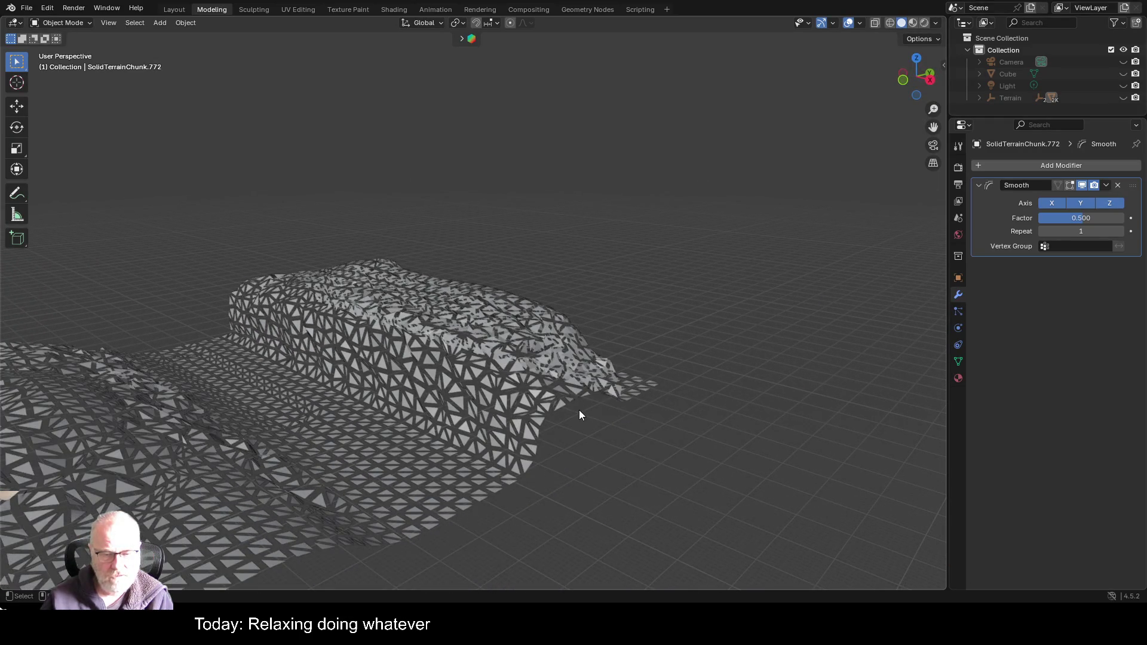
left_click(1122, 232)
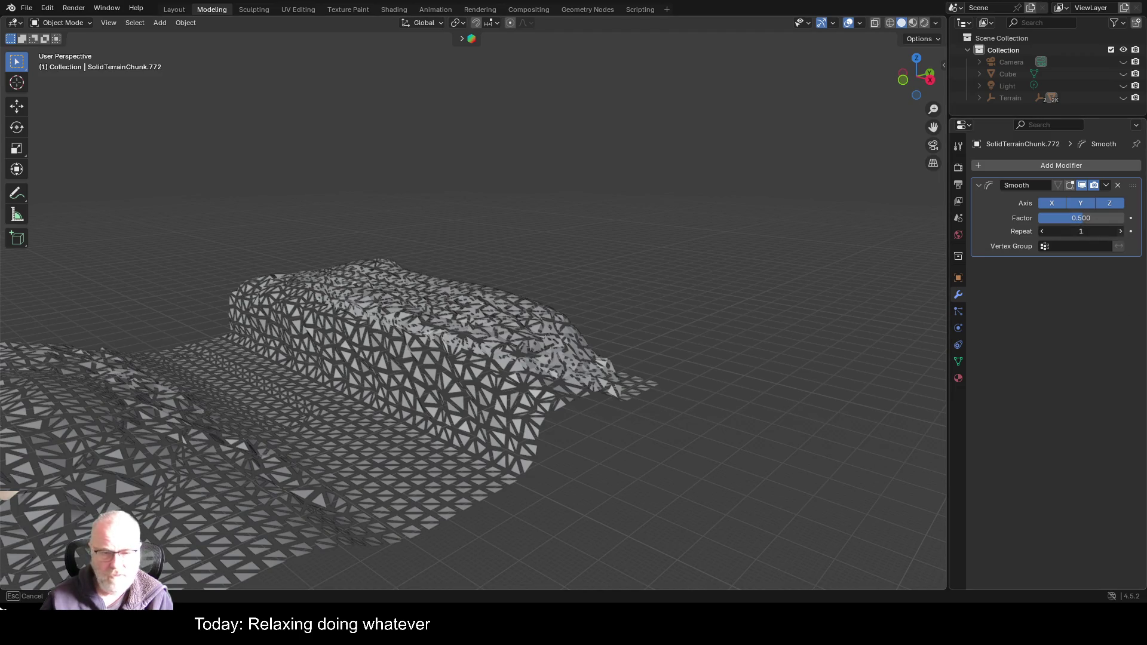
left_click(1122, 232)
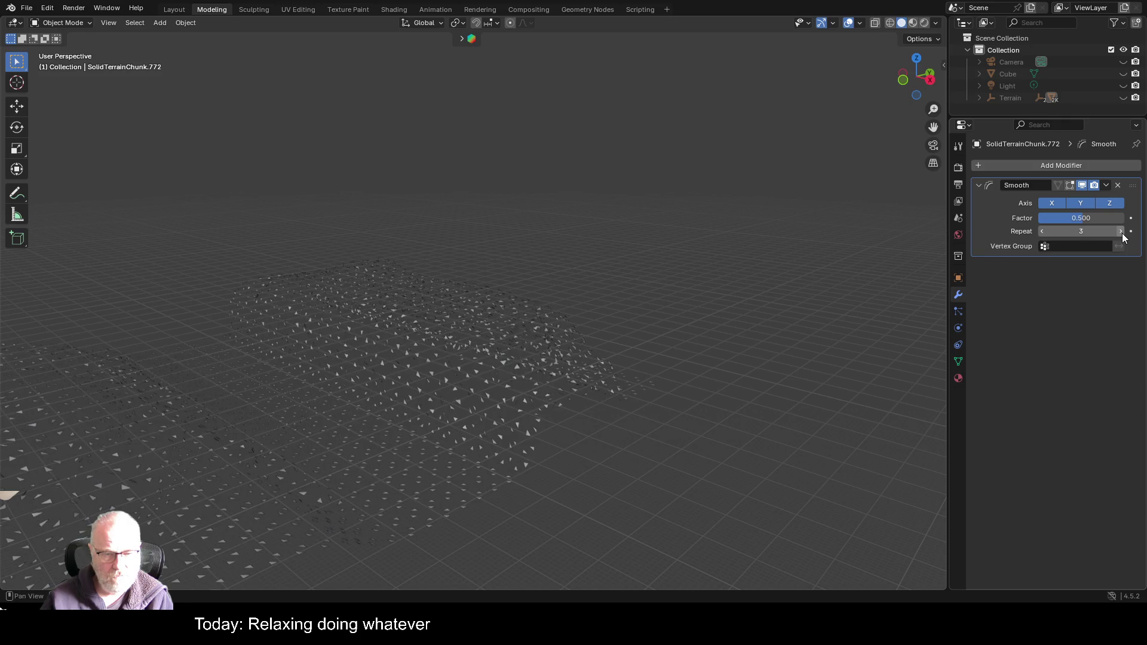
left_click(1043, 232)
left_click(1043, 232)
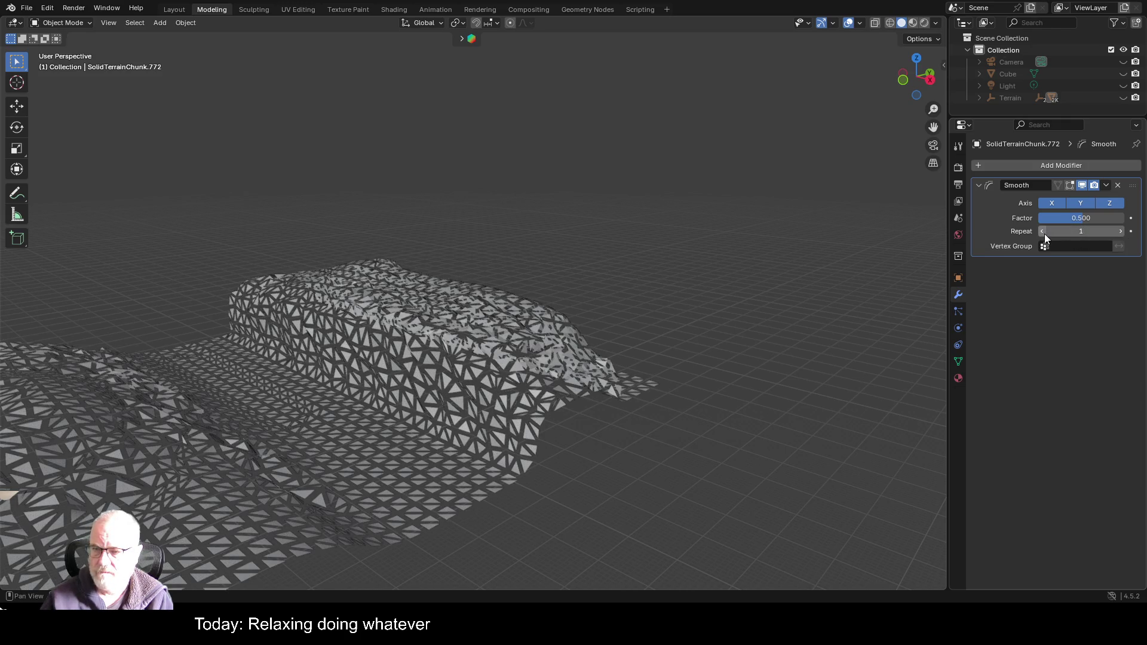
mouse_move(1071, 214)
left_mouse_down()
mouse_move(1040, 214)
mouse_move(1092, 214)
mouse_move(1039, 214)
mouse_move(1072, 214)
left_mouse_up()
left_click(1118, 185)
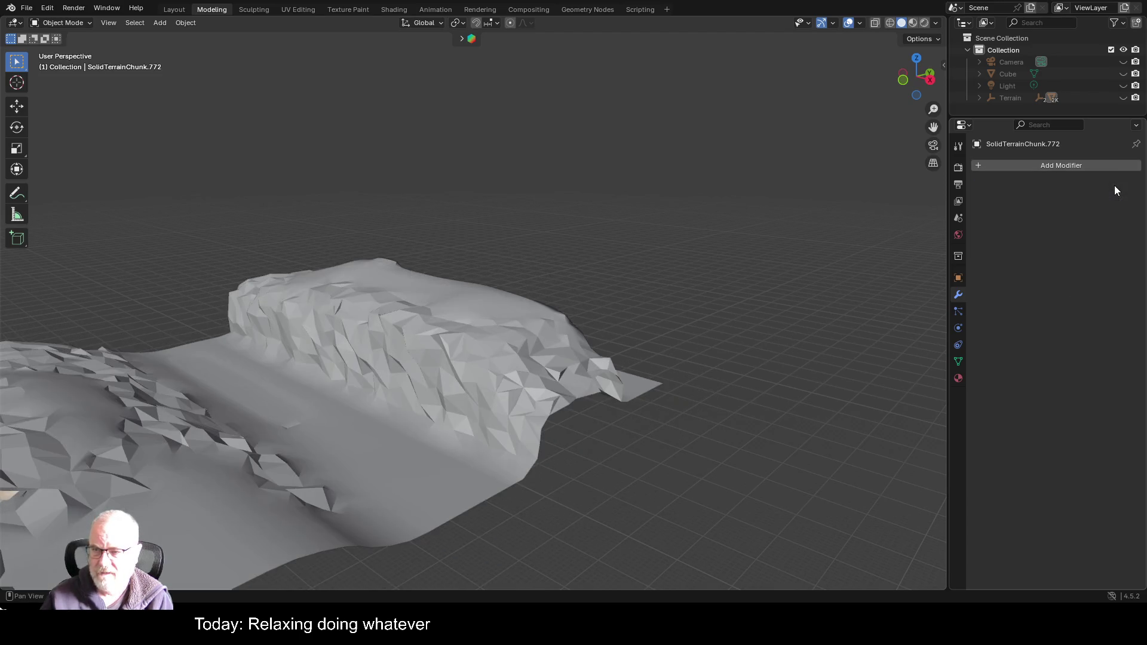
left_click(1034, 165)
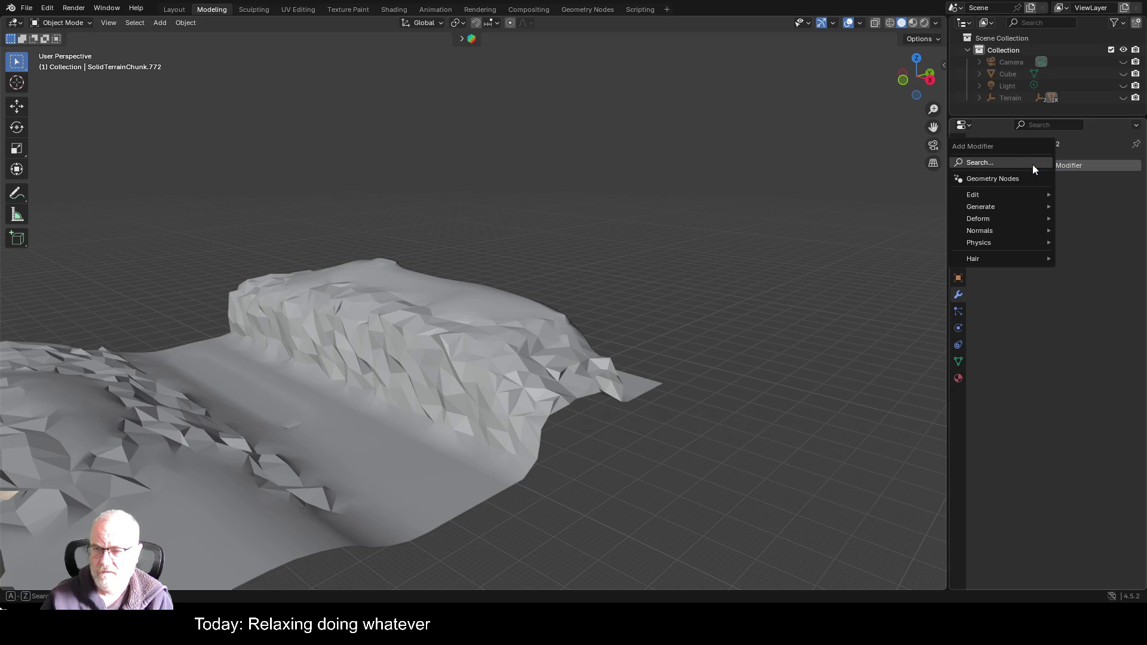
left_click(999, 161)
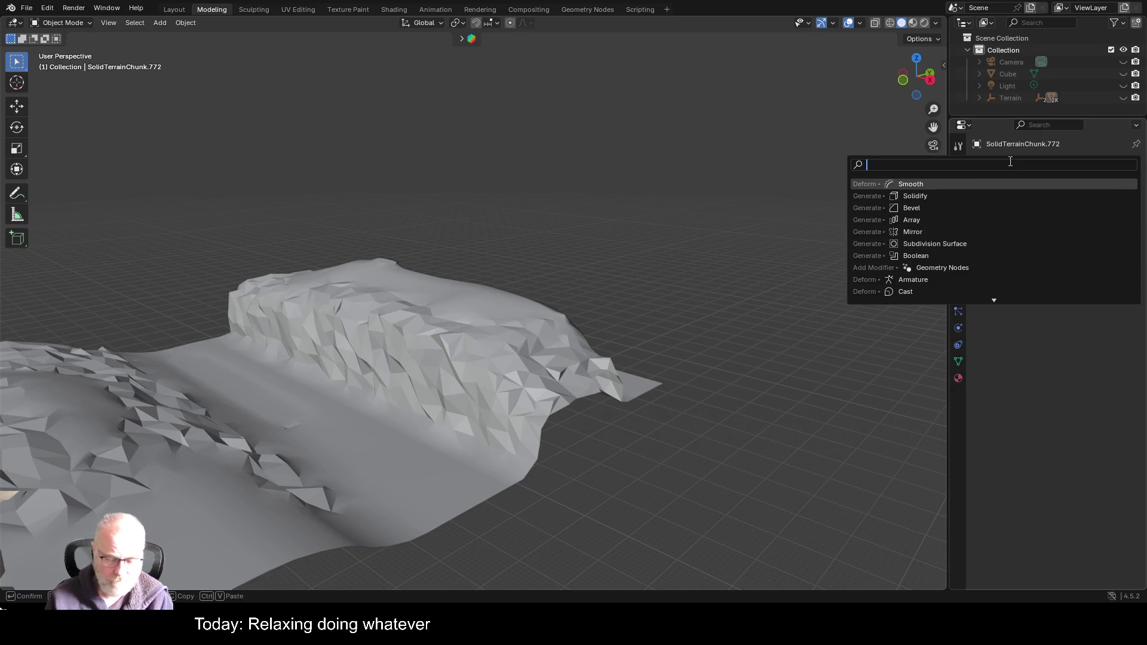
type("smoth")
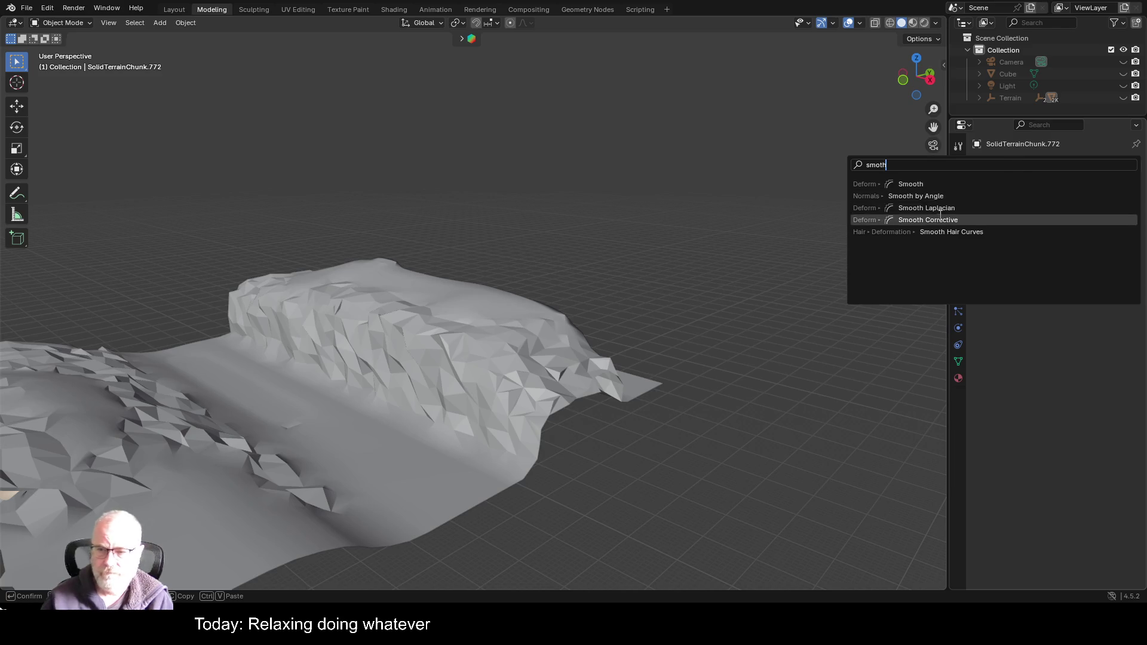
left_click(942, 208)
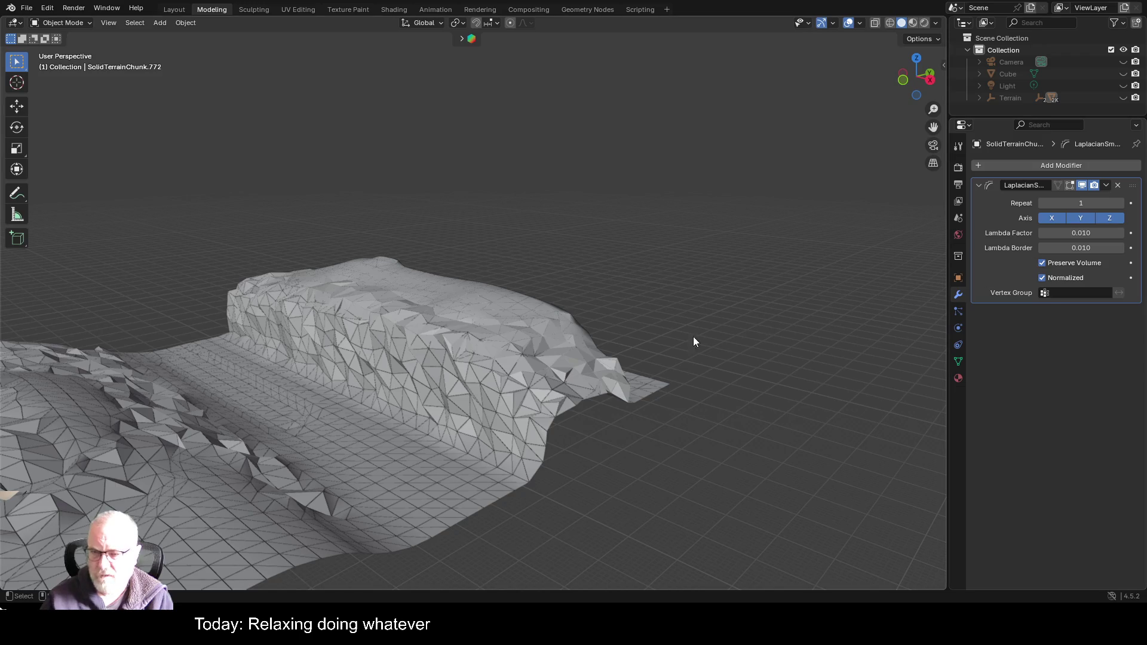
key("g")
left_click(672, 339)
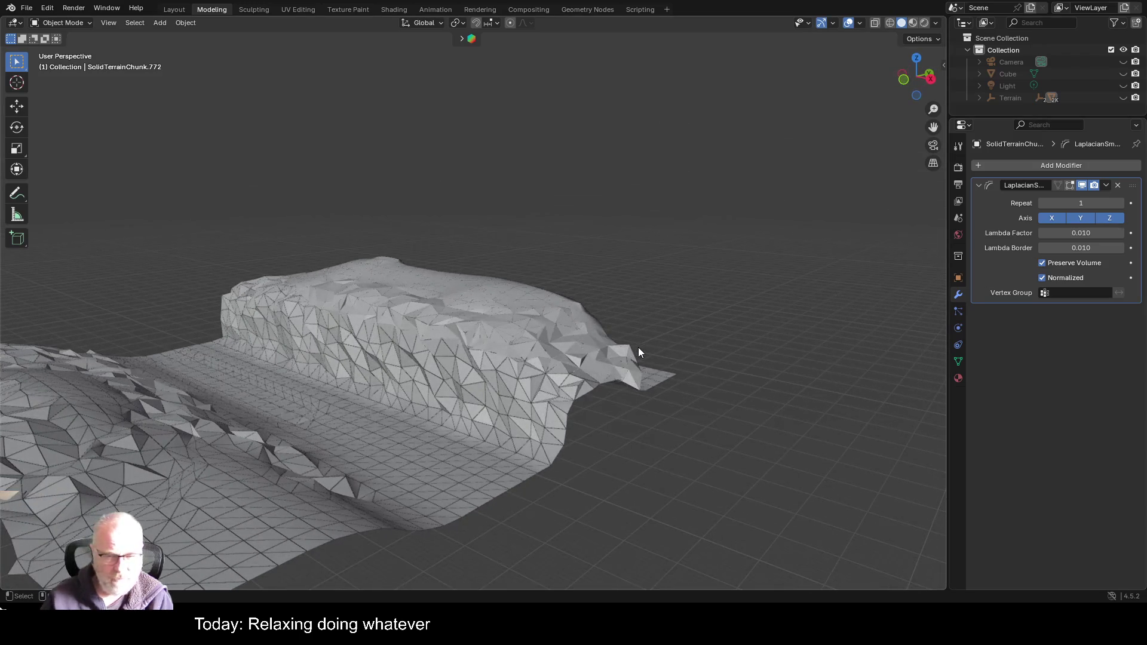
left_click(1063, 265)
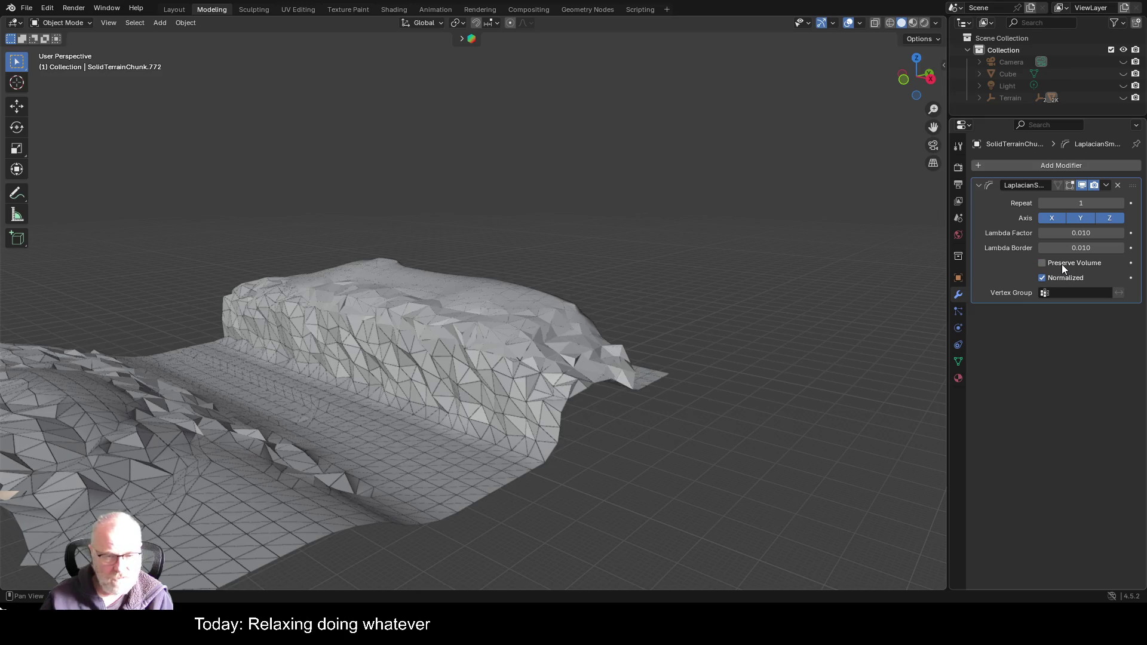
left_click(1062, 264)
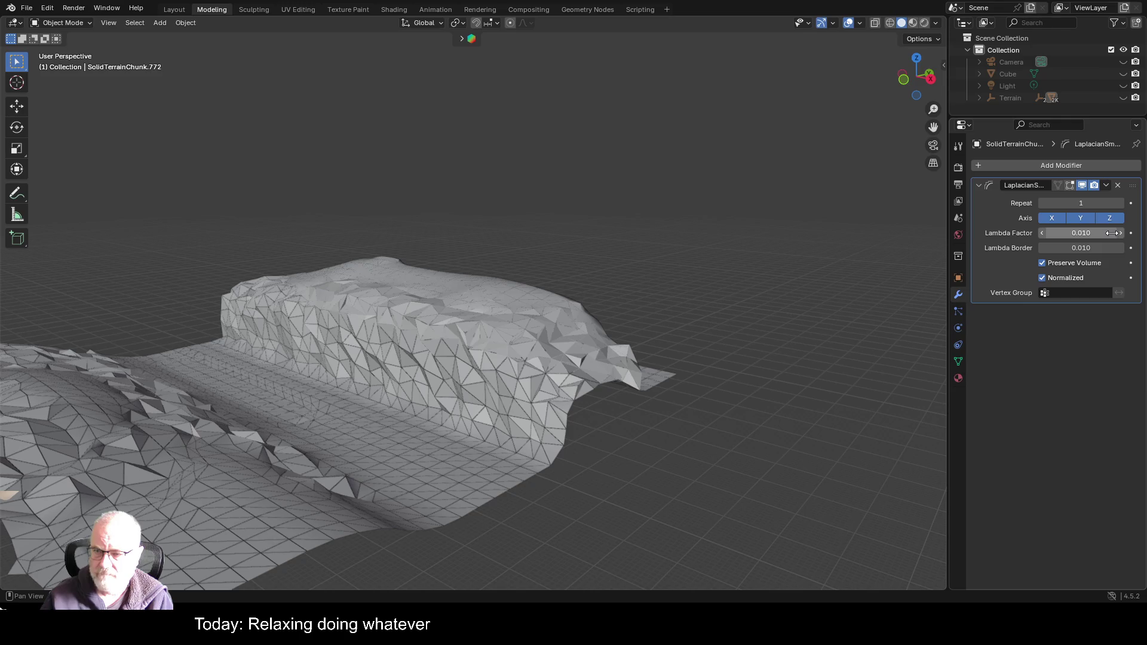
mouse_move(1105, 233)
left_mouse_down()
mouse_move(1121, 233)
mouse_move(1064, 240)
mouse_move(1091, 248)
mouse_move(1078, 248)
left_mouse_up()
scroll(683, 351, "down", 3)
scroll(609, 336, "up", 1)
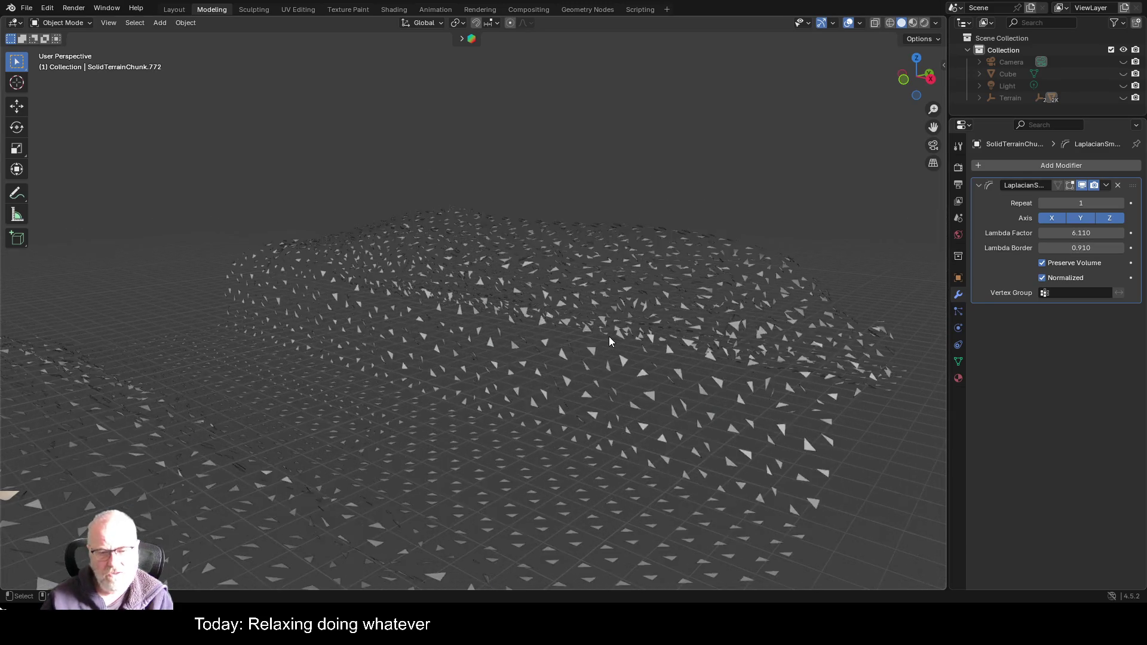
scroll(609, 337, "up", 2)
scroll(750, 354, "down", 2)
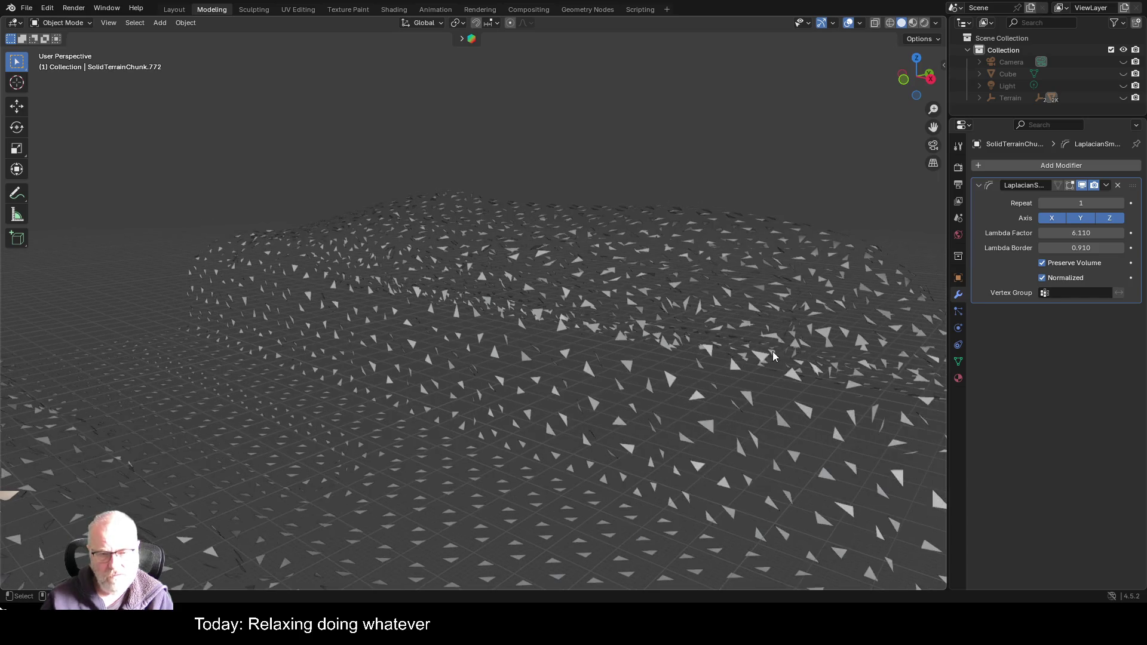
- Replace the Laplacian Smooth modifier with a Corrective Smooth modifier
left_click(1117, 185)
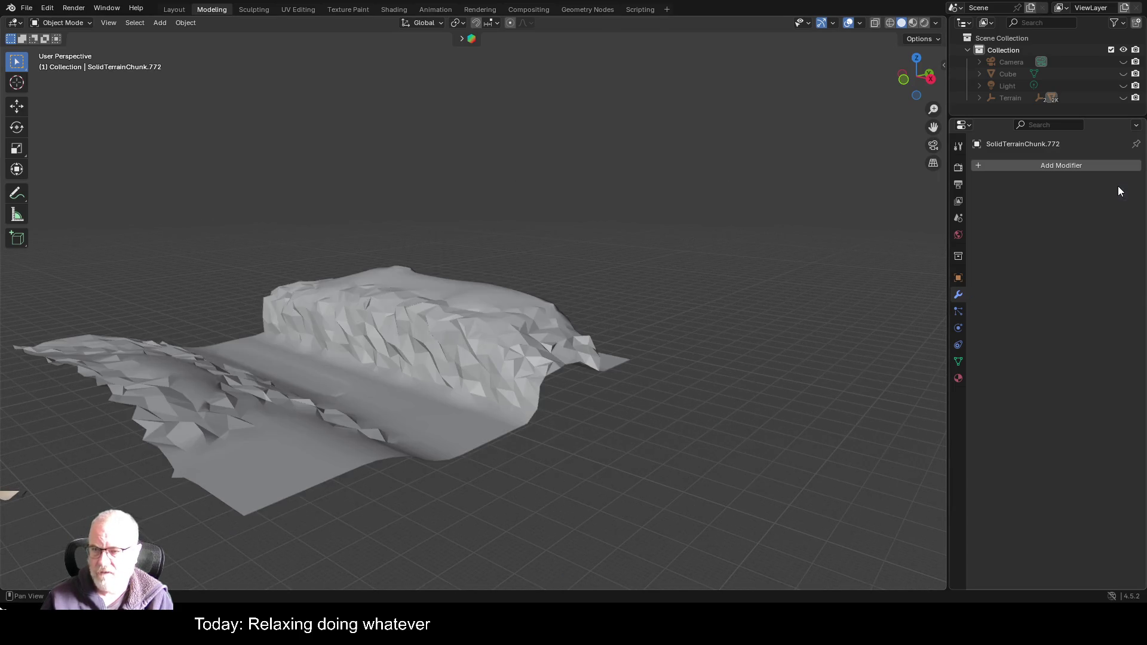
left_click(1056, 167)
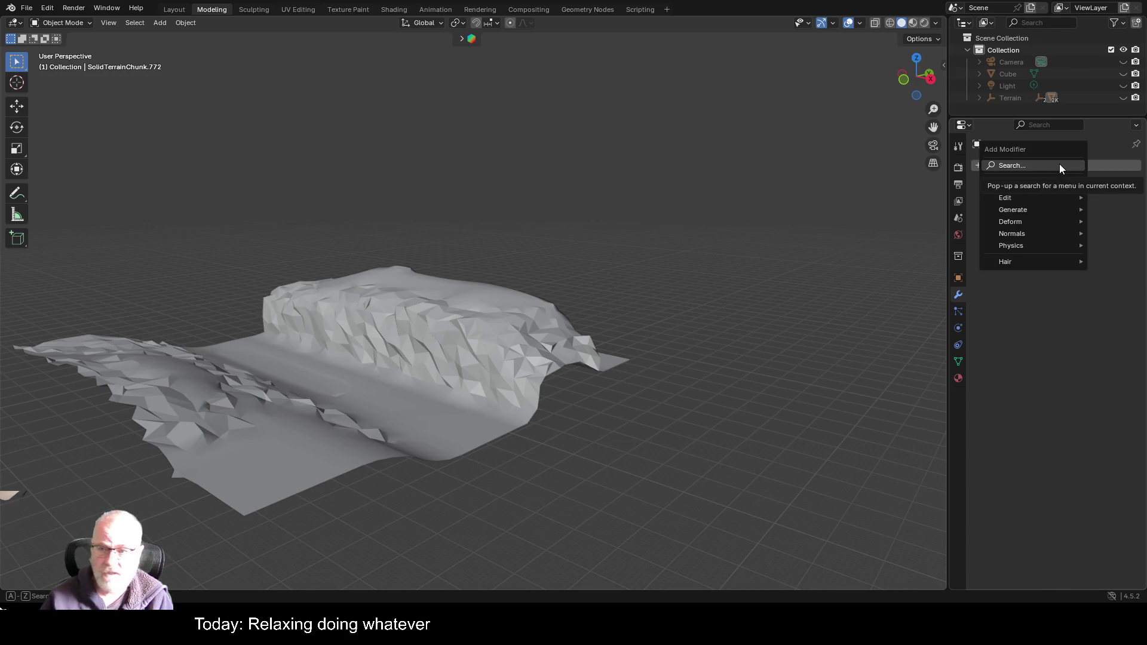
left_click(1059, 163)
type("smooth")
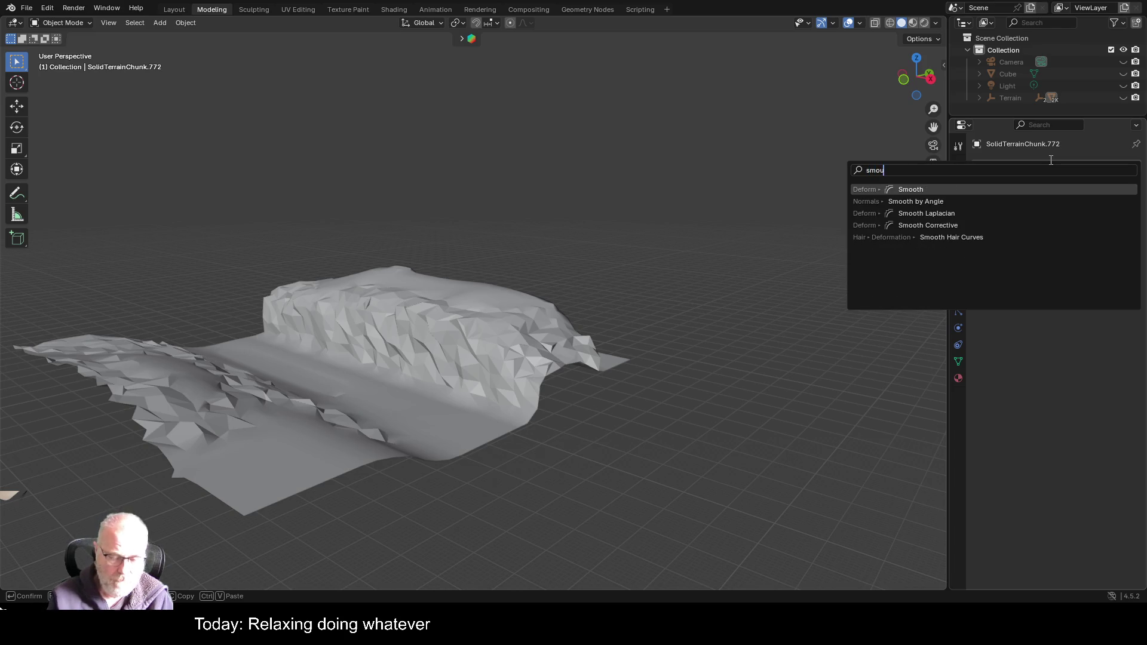
key("Up")
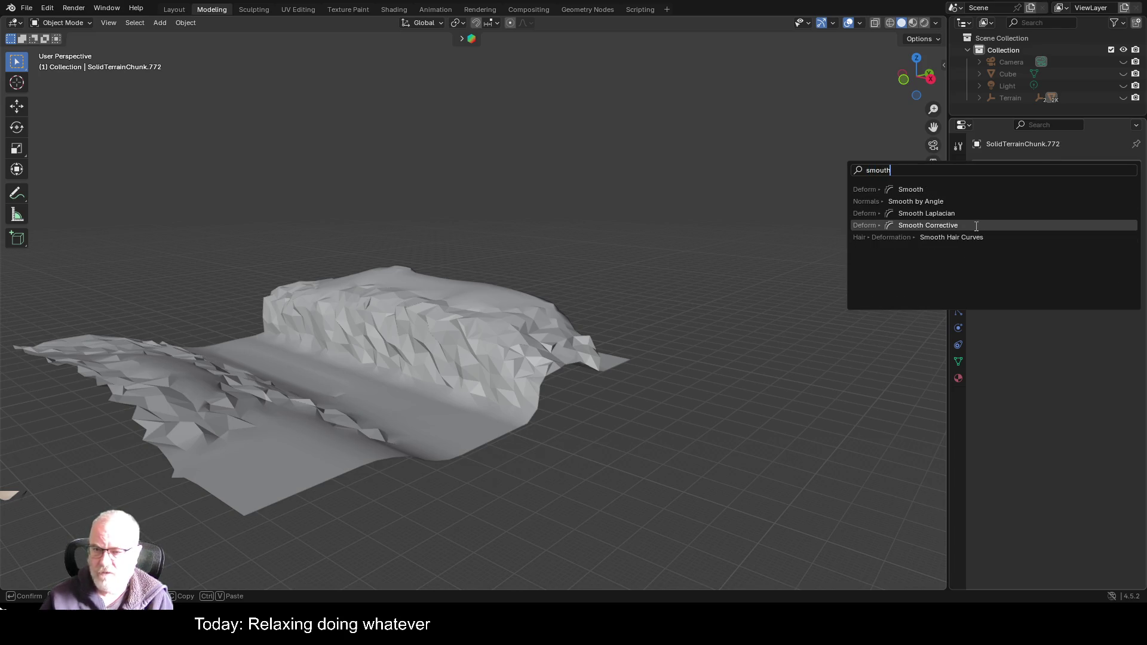
key("Return")
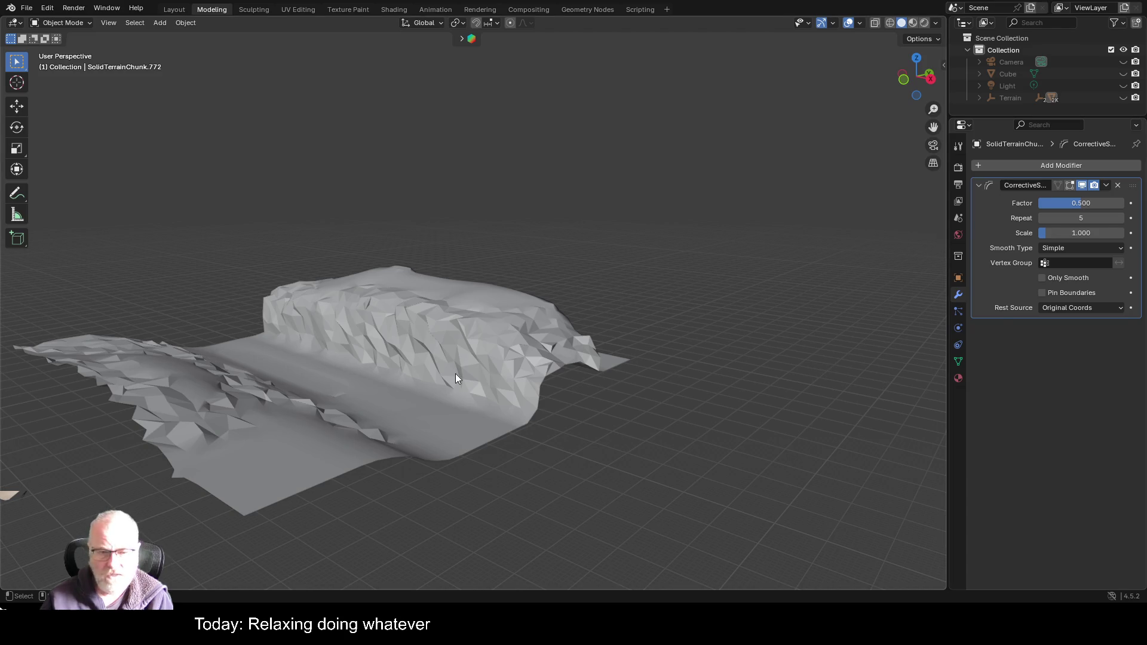
- Adjust the Corrective Smooth scale up, then down toward 0
scroll(457, 371, "up", 2)
left_click(467, 367)
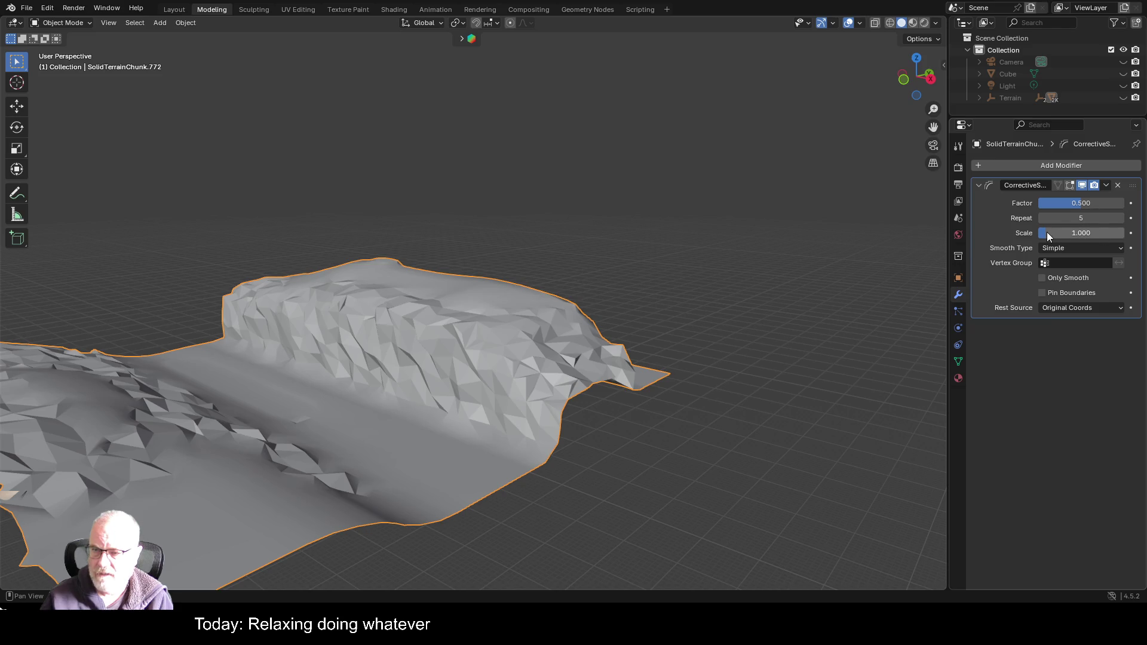
left_click_drag(1047, 233, 1075, 233)
left_click_drag(1081, 233, 1041, 233)
- Delete the Corrective Smooth modifier and orbit around the terrain
left_click(1118, 185)
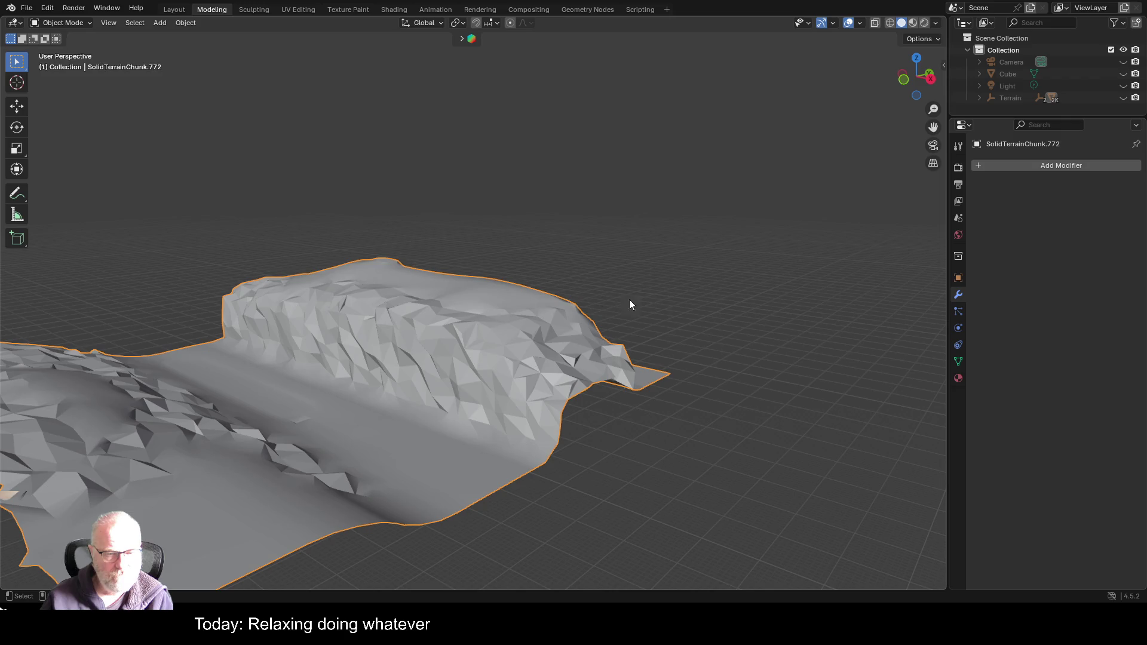
scroll(675, 354, "up", 2)
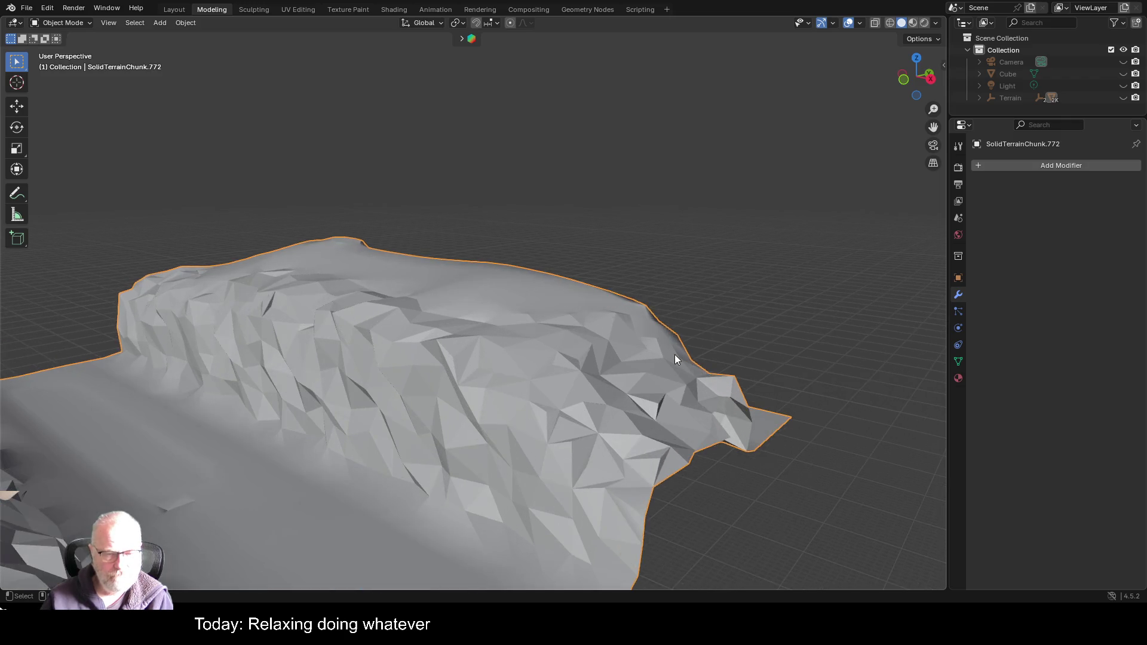
mouse_move(701, 320)
left_mouse_down()
mouse_move(653, 305)
mouse_move(607, 353)
mouse_move(644, 342)
left_mouse_up()
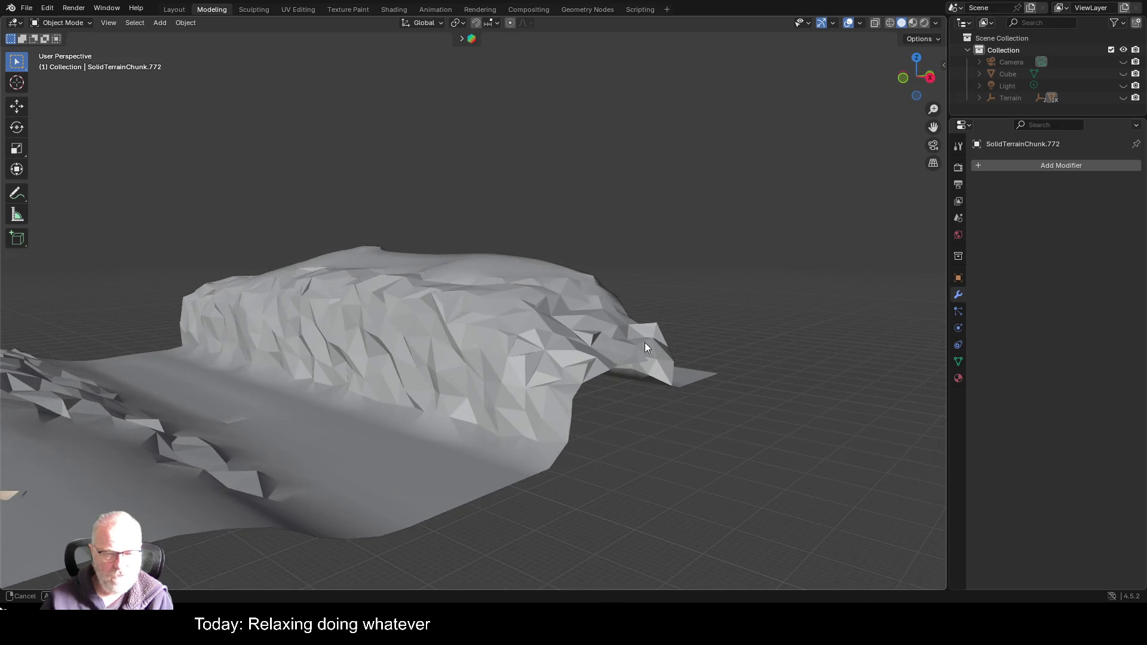
- Try a Geometry Nodes modifier with a new node group, then delete it
left_click(1109, 168)
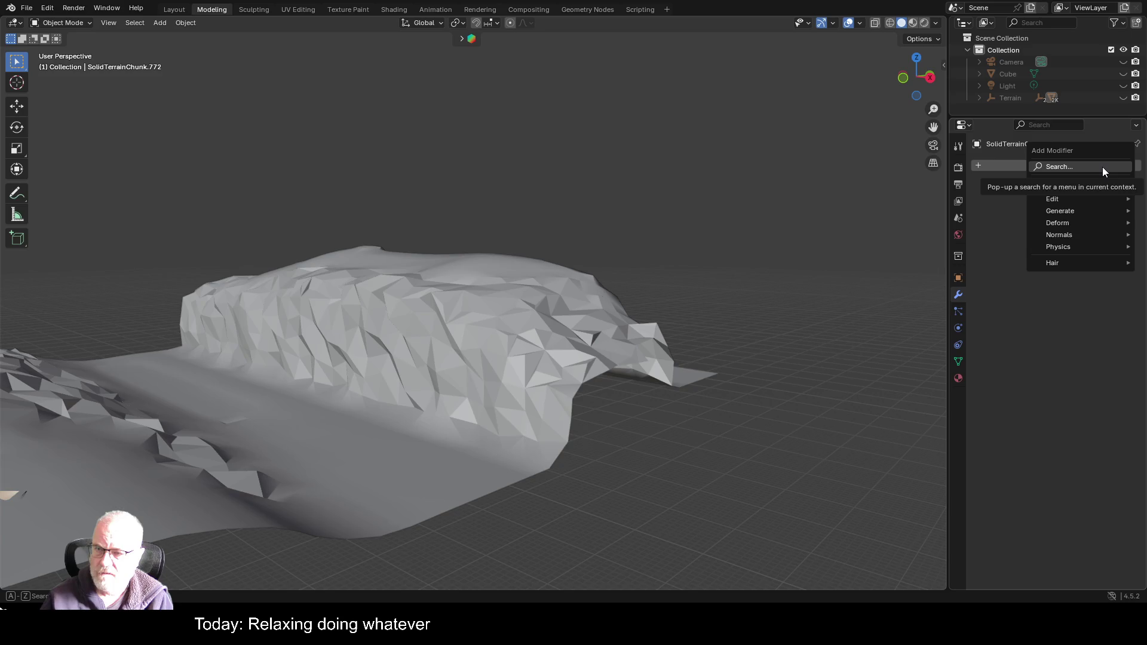
left_click(1088, 182)
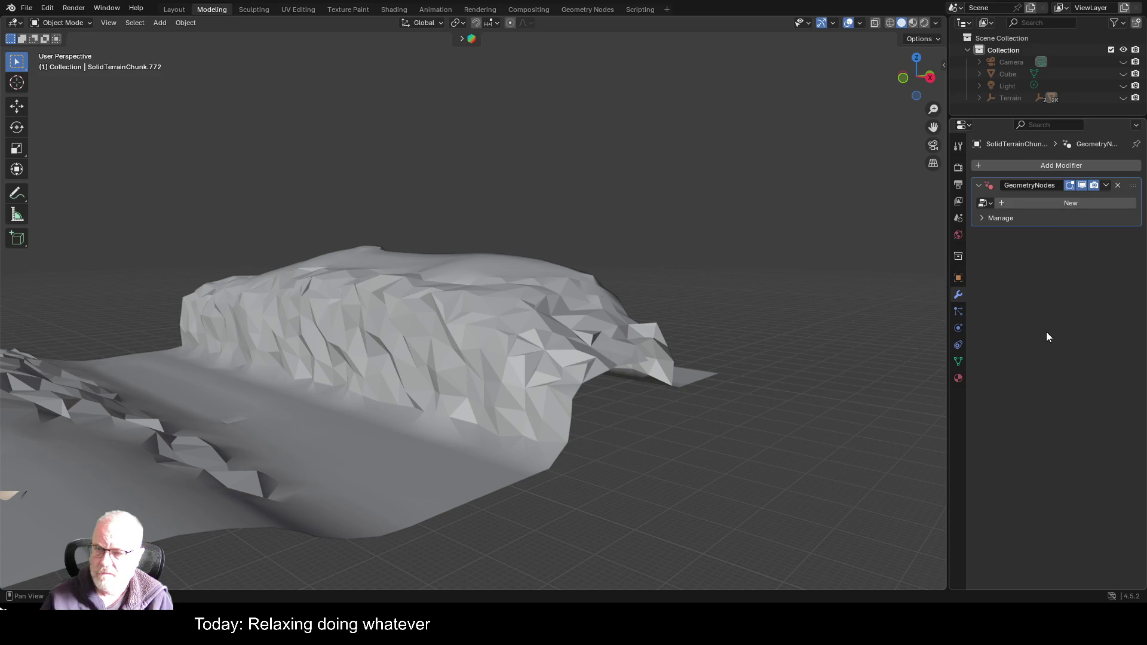
left_click(1082, 201)
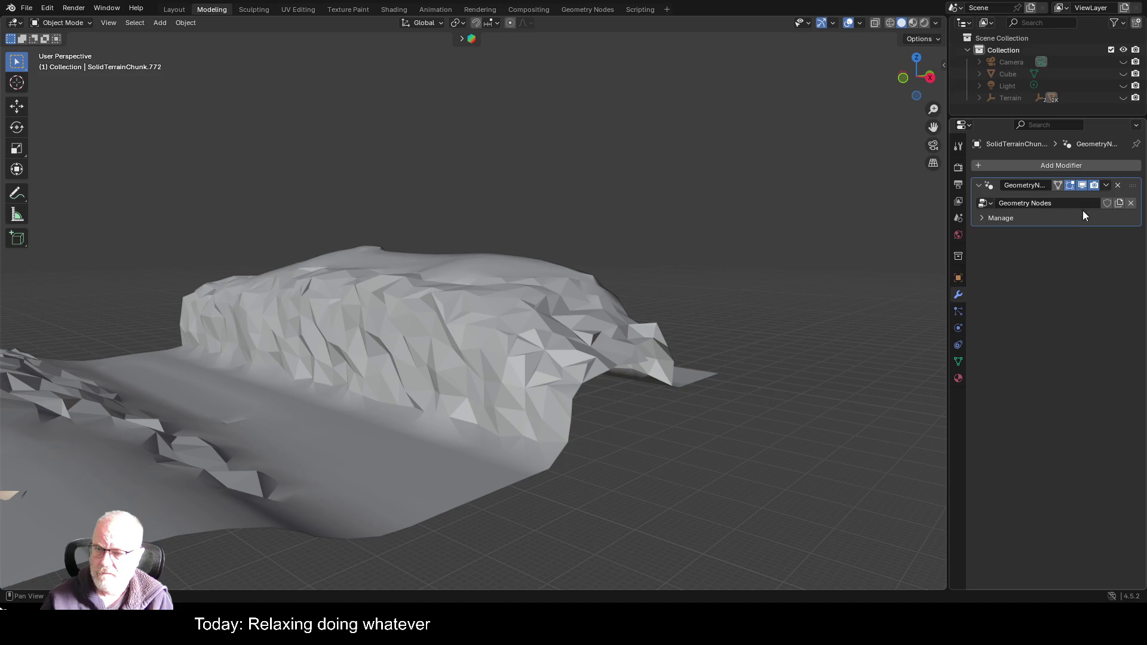
left_click(984, 219)
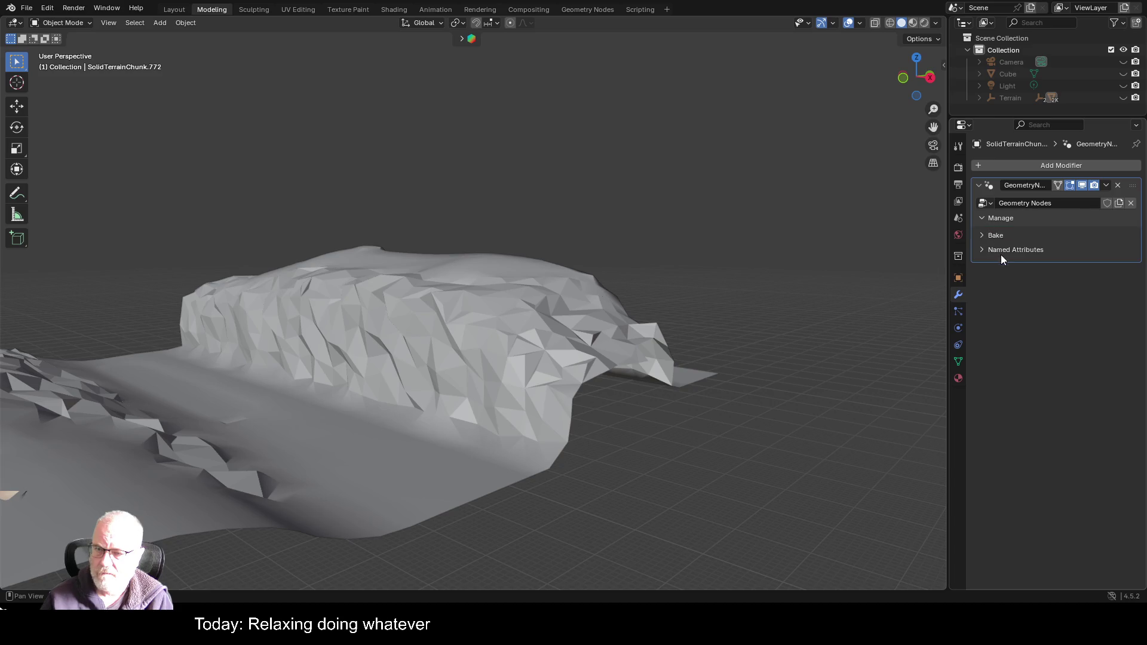
left_click(1118, 186)
left_click(1089, 167)
mouse_move(1061, 191)
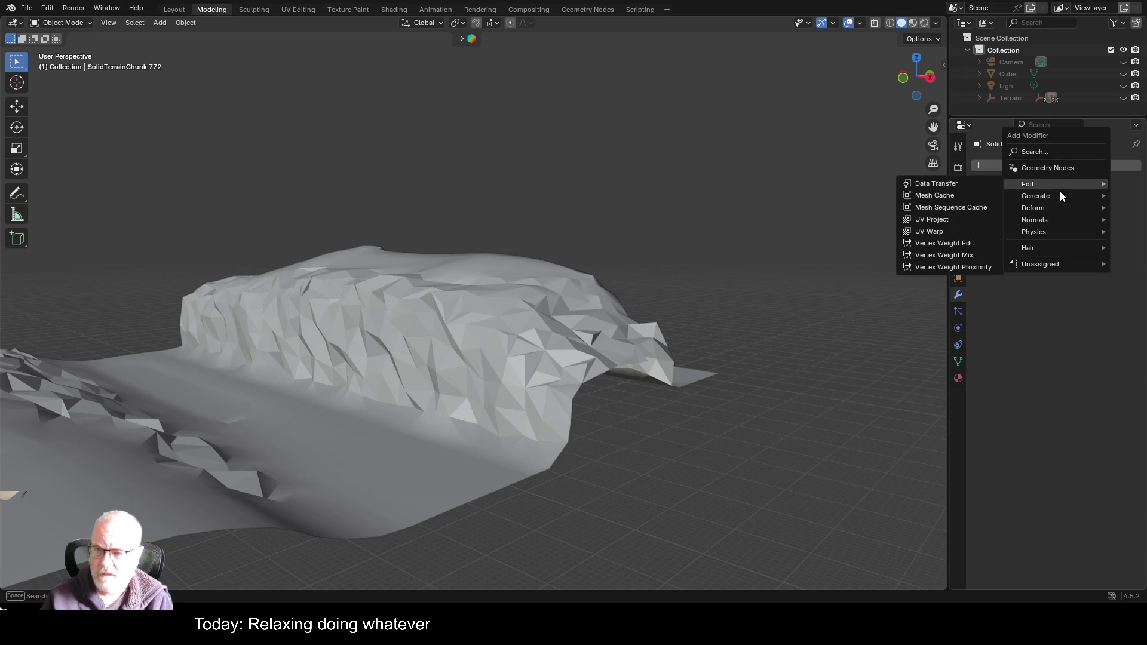
- Add a Subdivision Surface modifier to the chunk and set it to Simple
left_click(1062, 153)
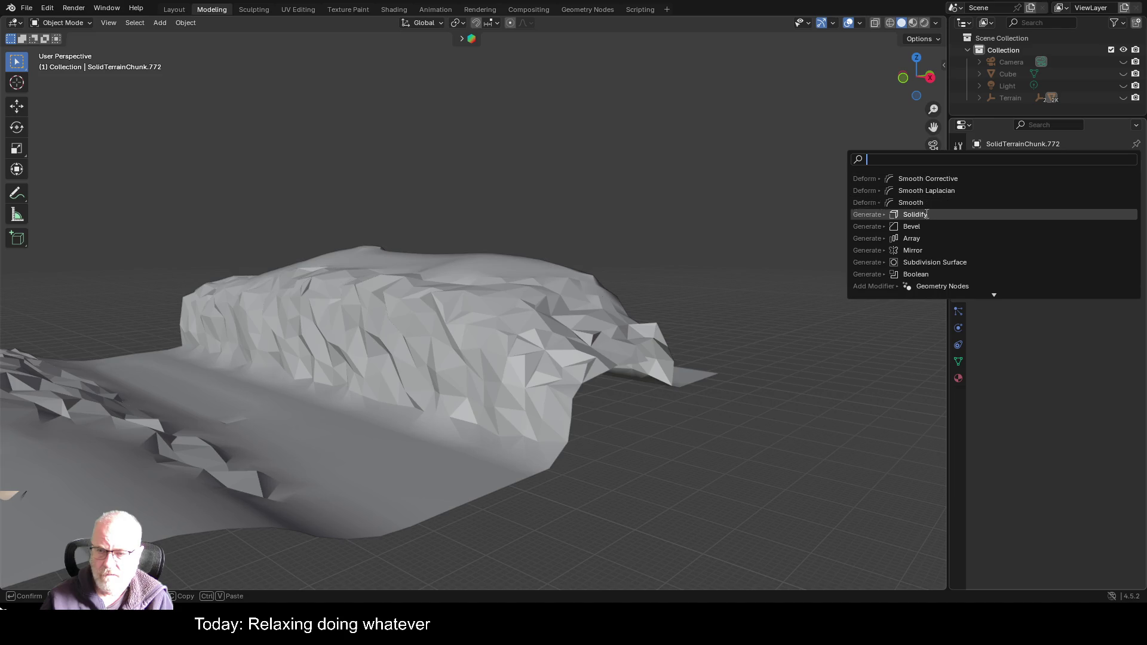
left_click(948, 261)
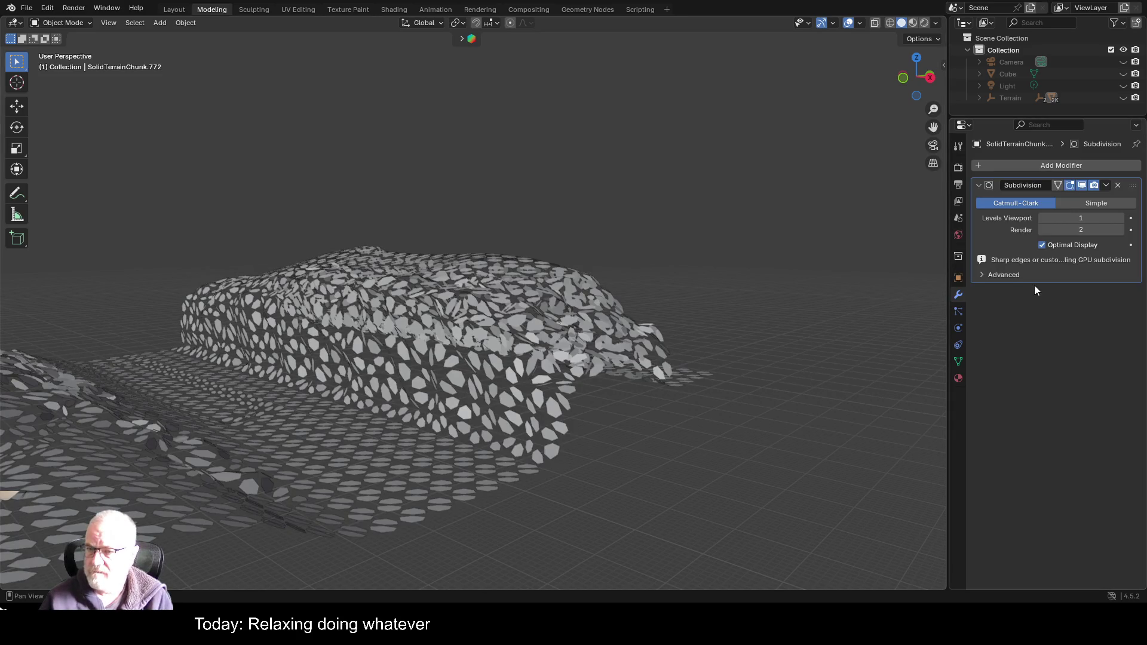
left_click(1109, 206)
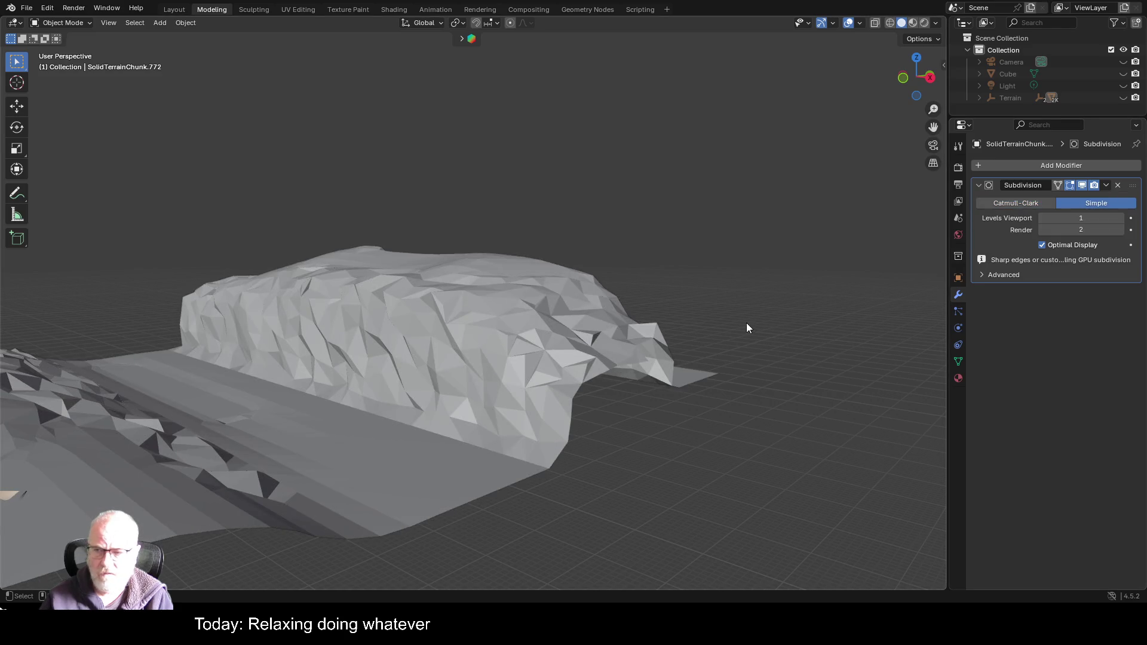
scroll(359, 424, "down", 3)
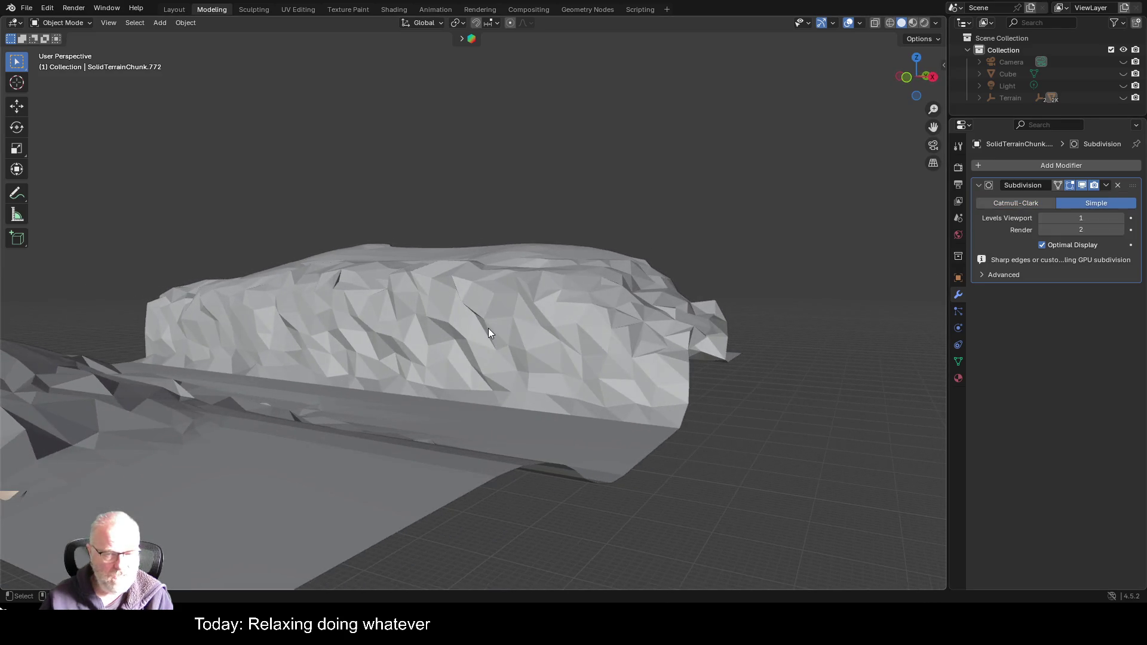
- Enter Edit Mode and set Subdivision viewport and render levels to 4
key("Tab")
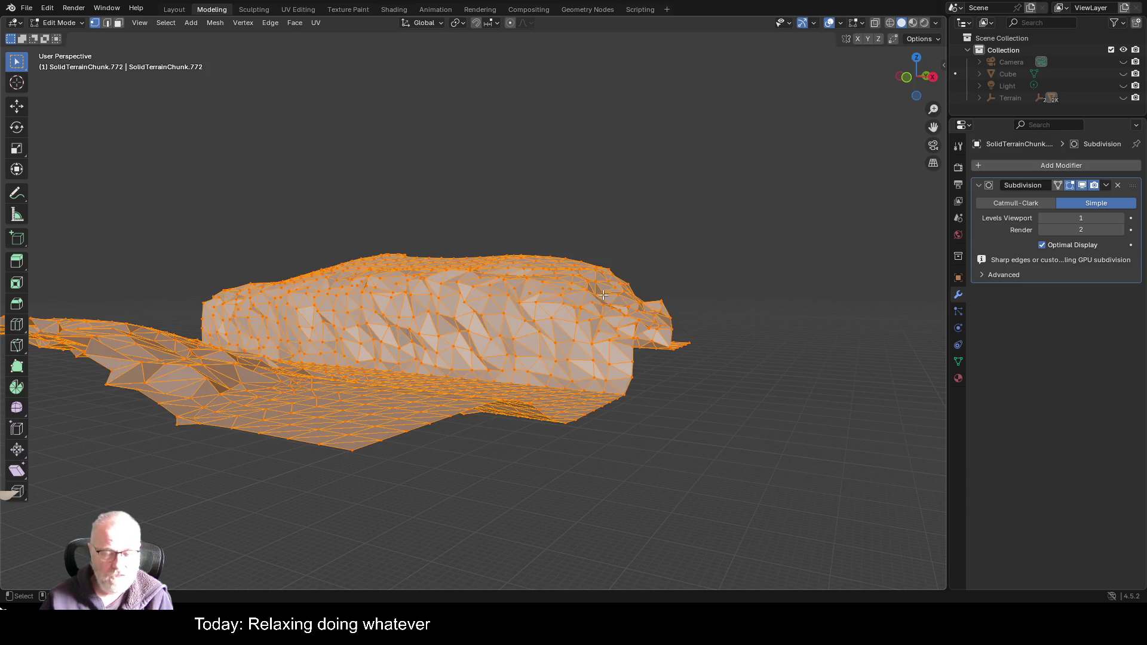
scroll(609, 279, "up", 5)
scroll(645, 275, "down", 4)
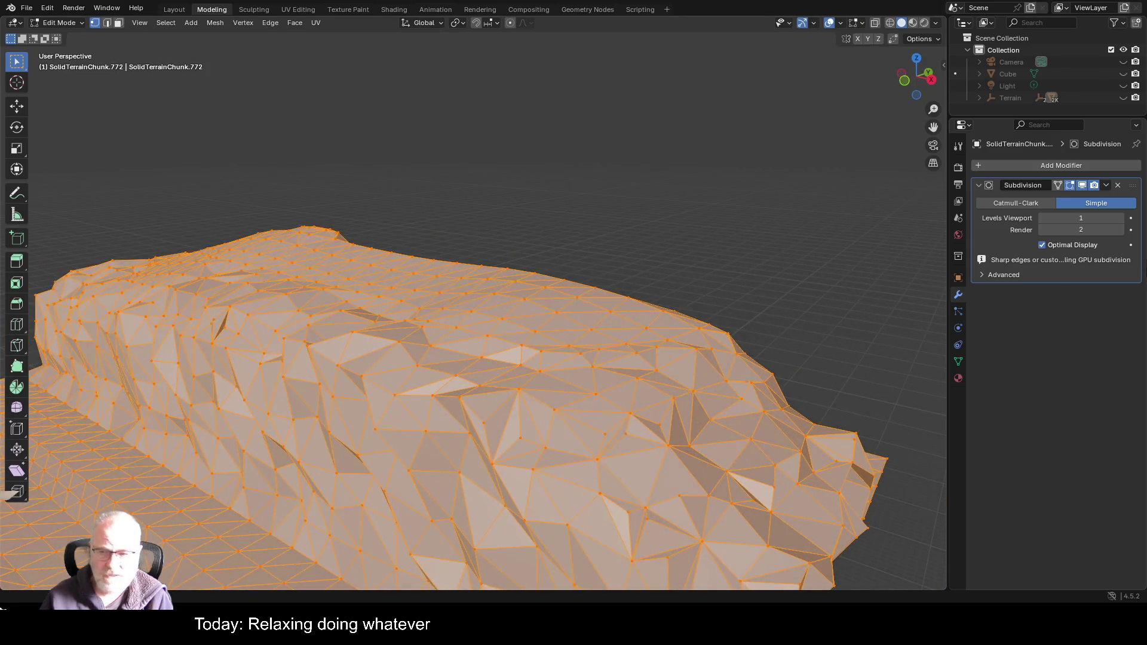
left_click(1120, 232)
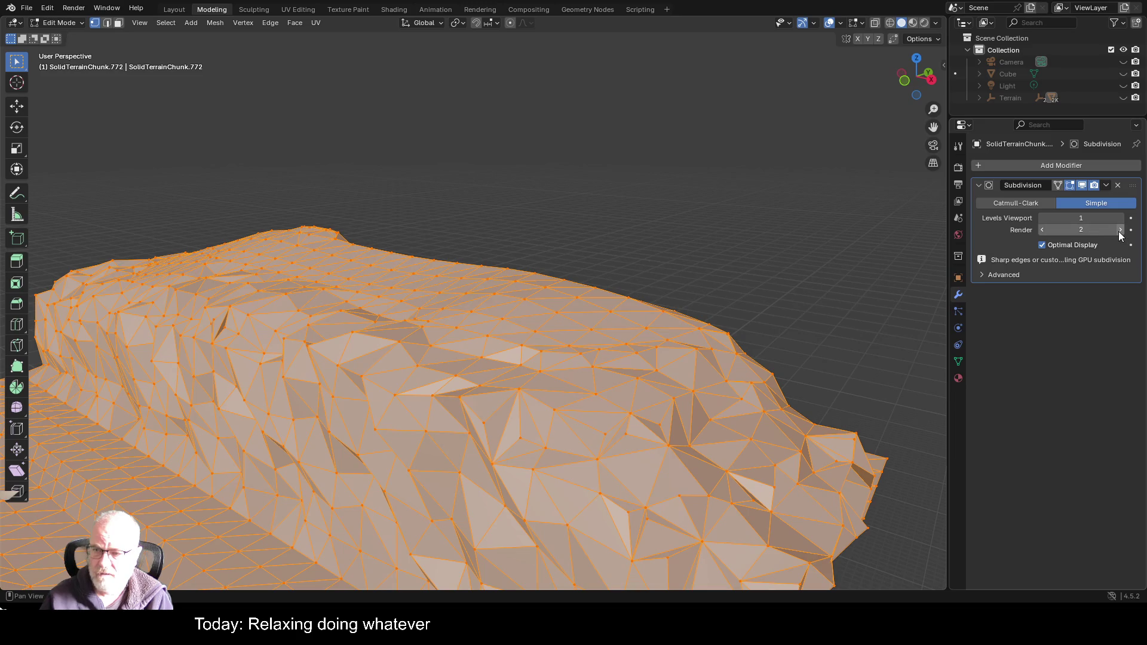
left_click(1120, 231)
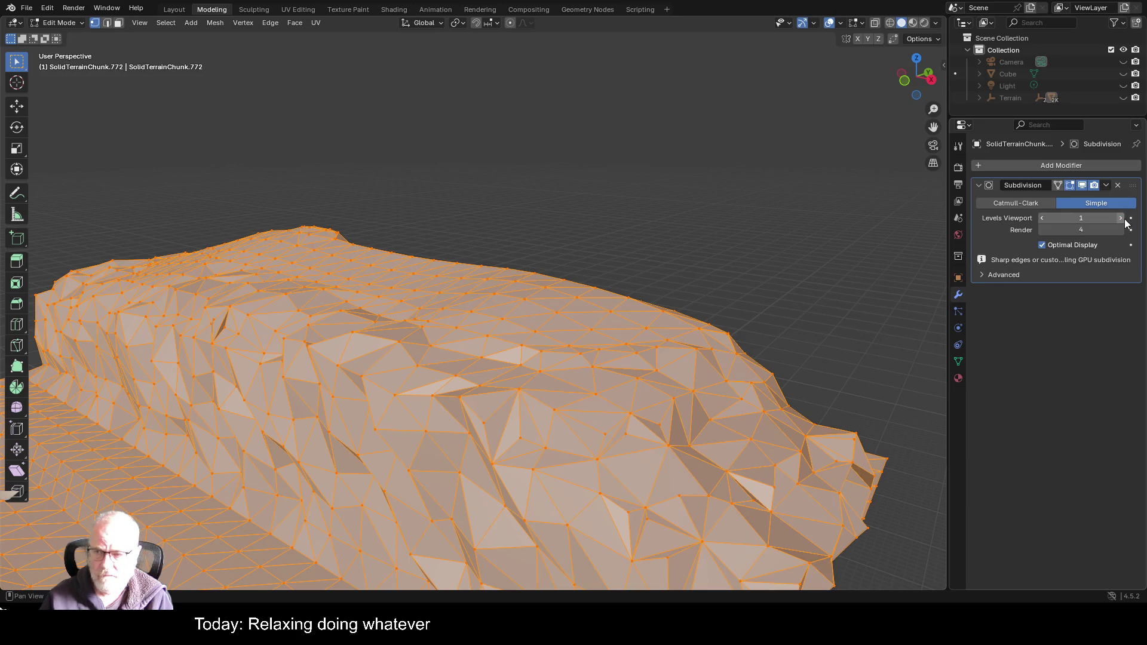
left_click(1122, 218)
left_click(1121, 219)
left_click(1121, 219)
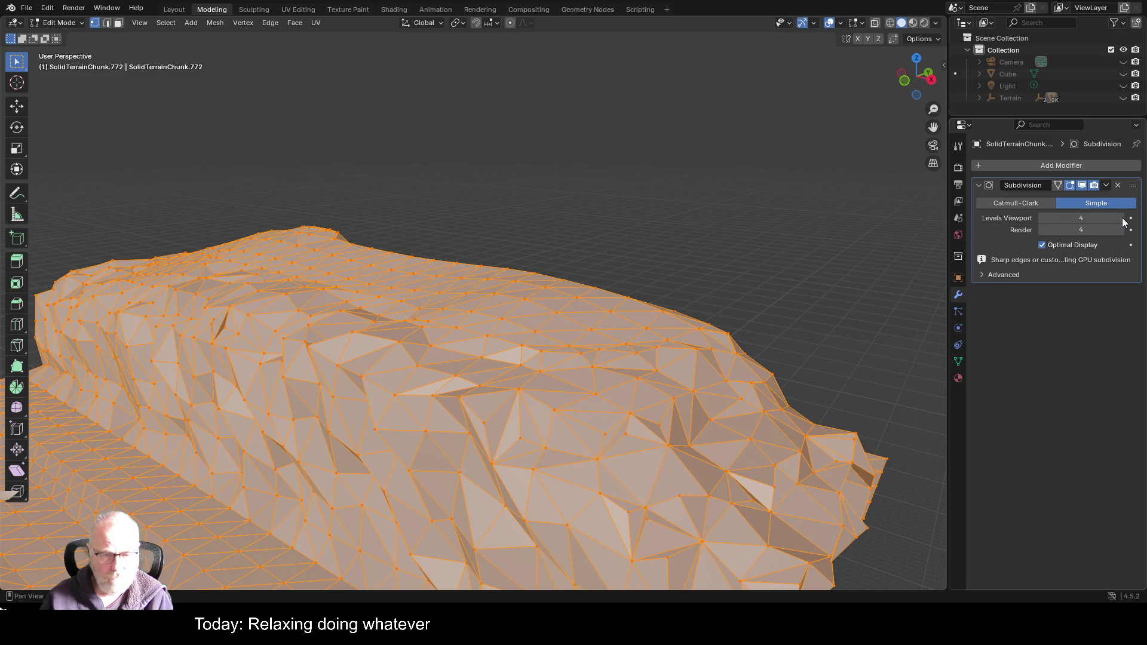
- Toggle Optimal Display and try Catmull-Clark before returning to Simple subdivision
scroll(473, 389, "up", 2)
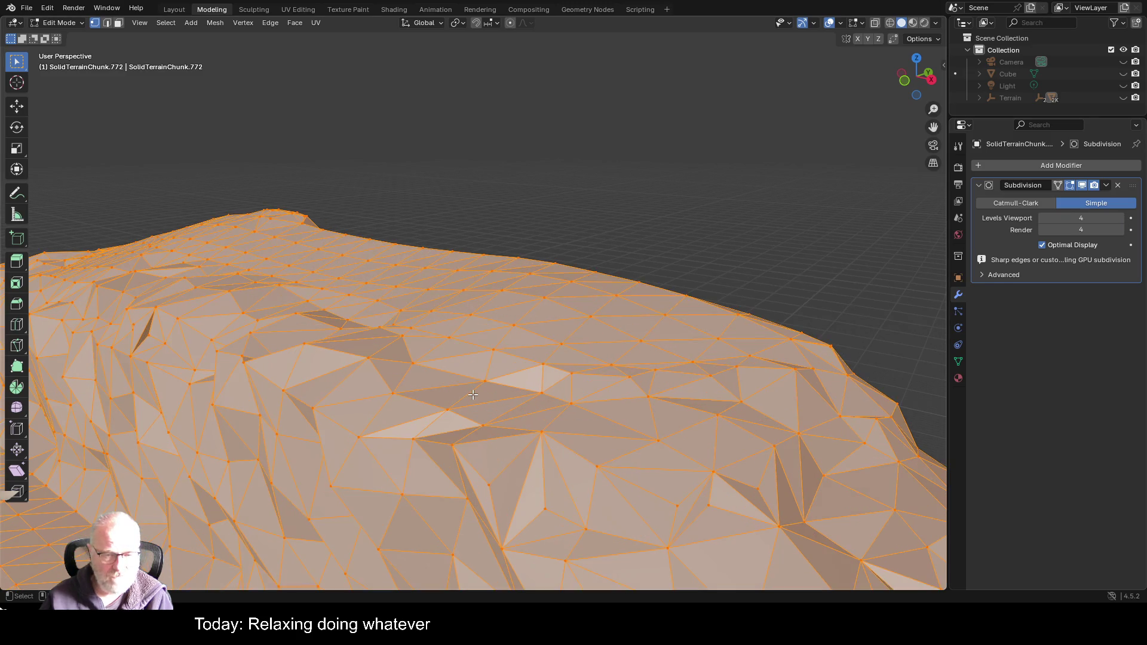
left_click(1041, 246)
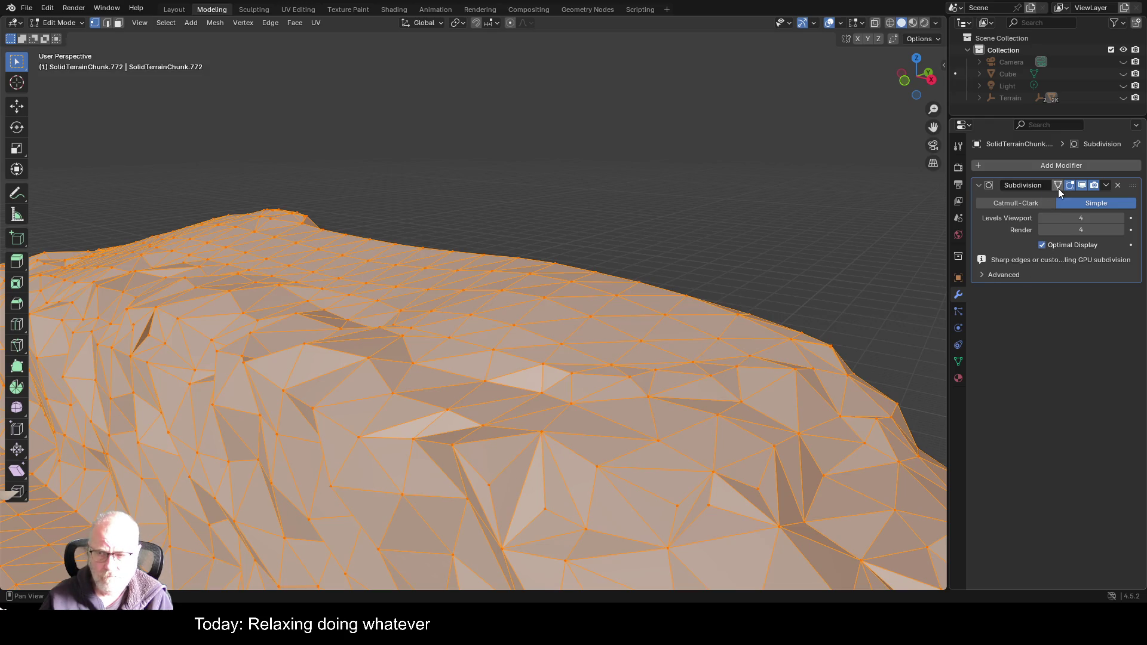
left_click(1041, 203)
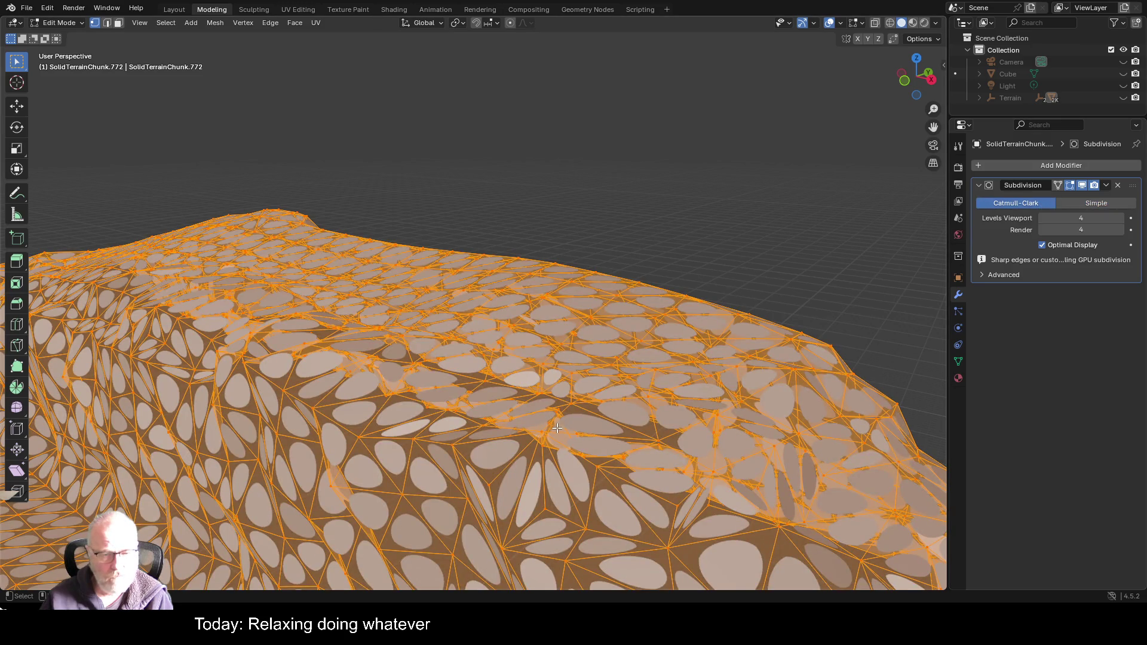
left_click(1109, 202)
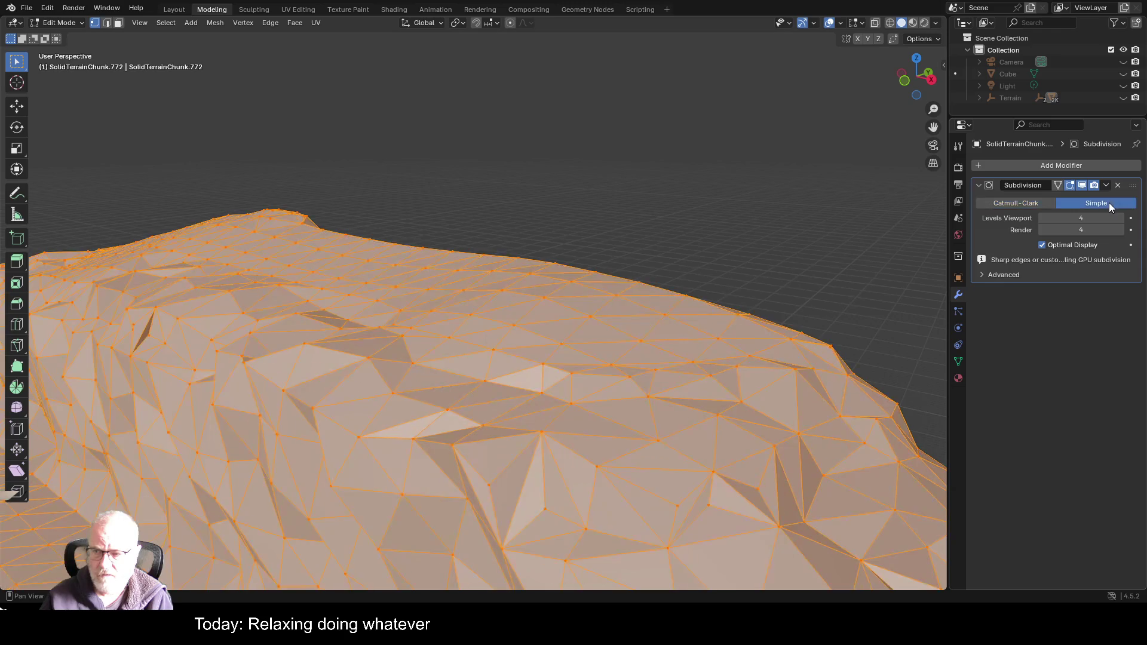
- In Advanced settings, set UV Smooth to Keep Corners and enable Use Custom Normals
left_click(978, 276)
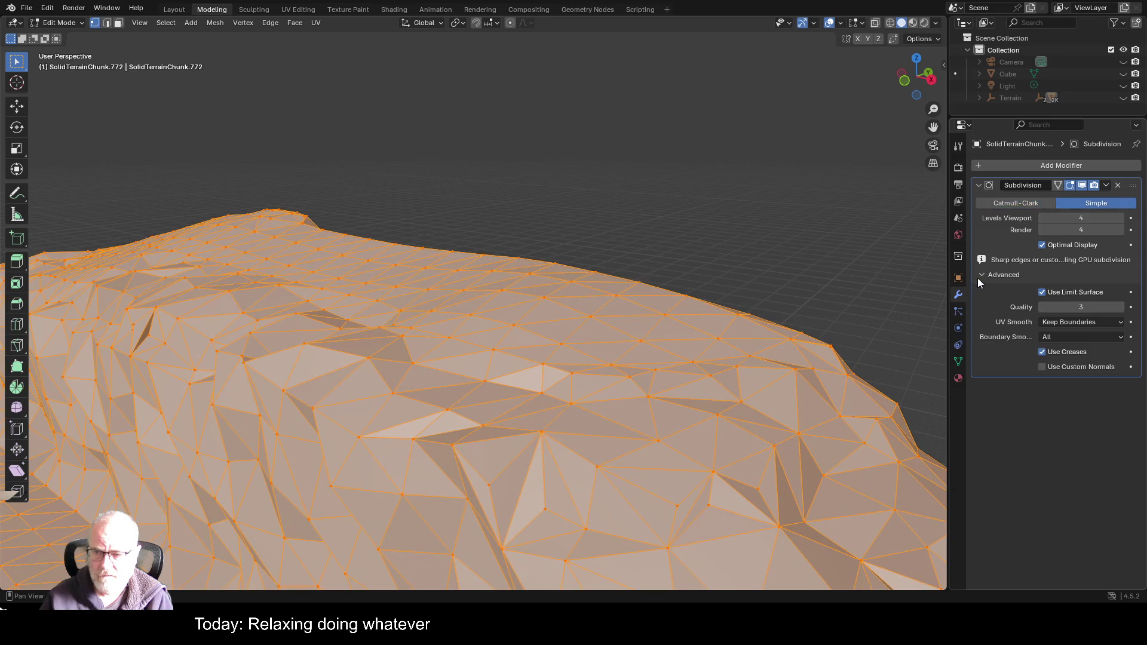
left_click(1109, 324)
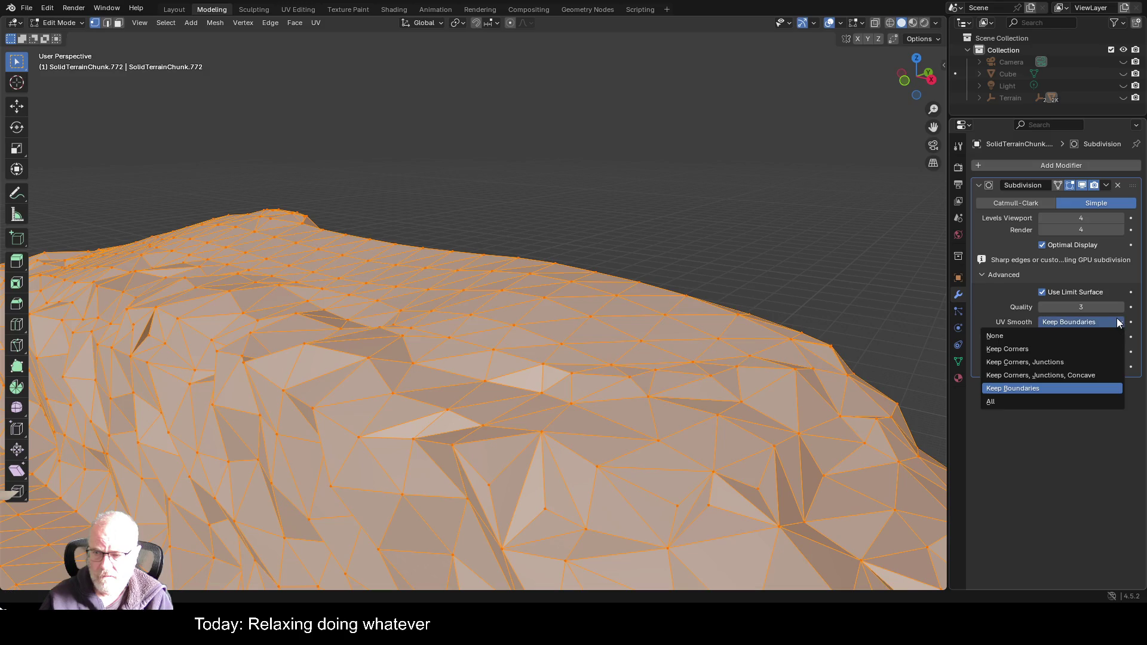
left_click(1042, 350)
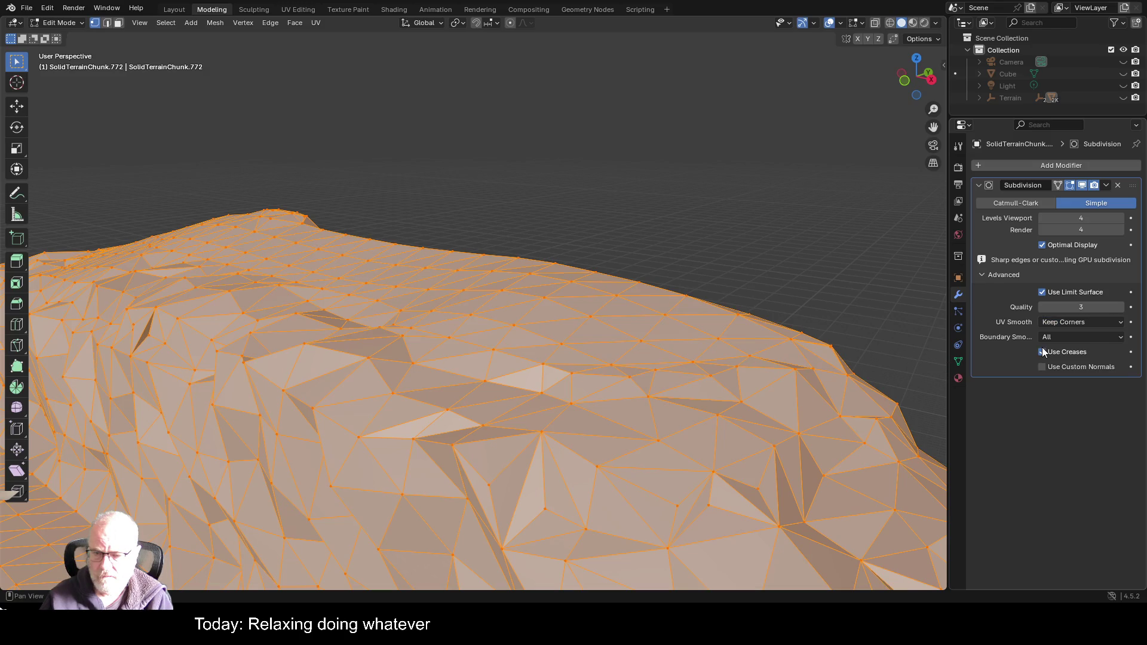
left_click(1066, 366)
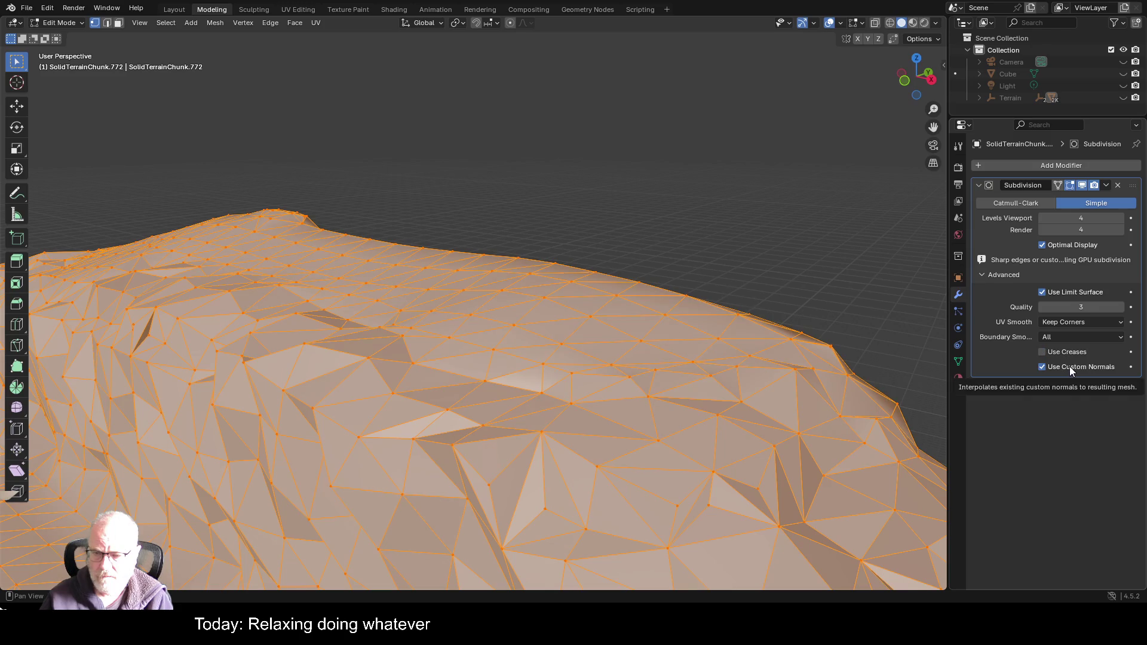
left_click(1070, 367)
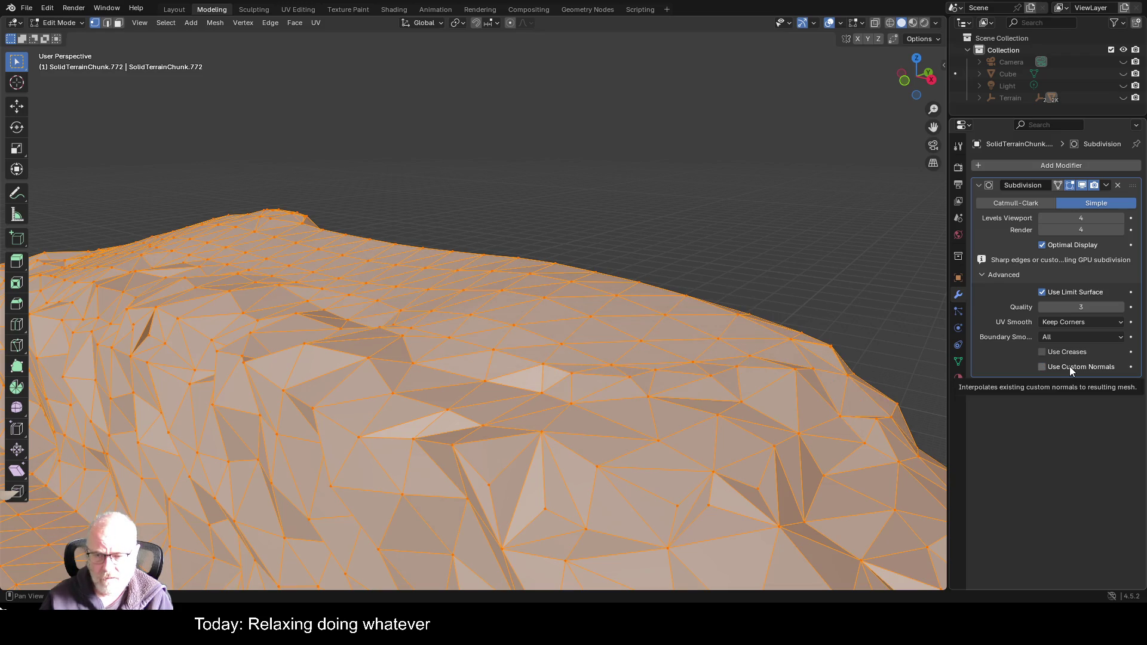
left_click(1069, 367)
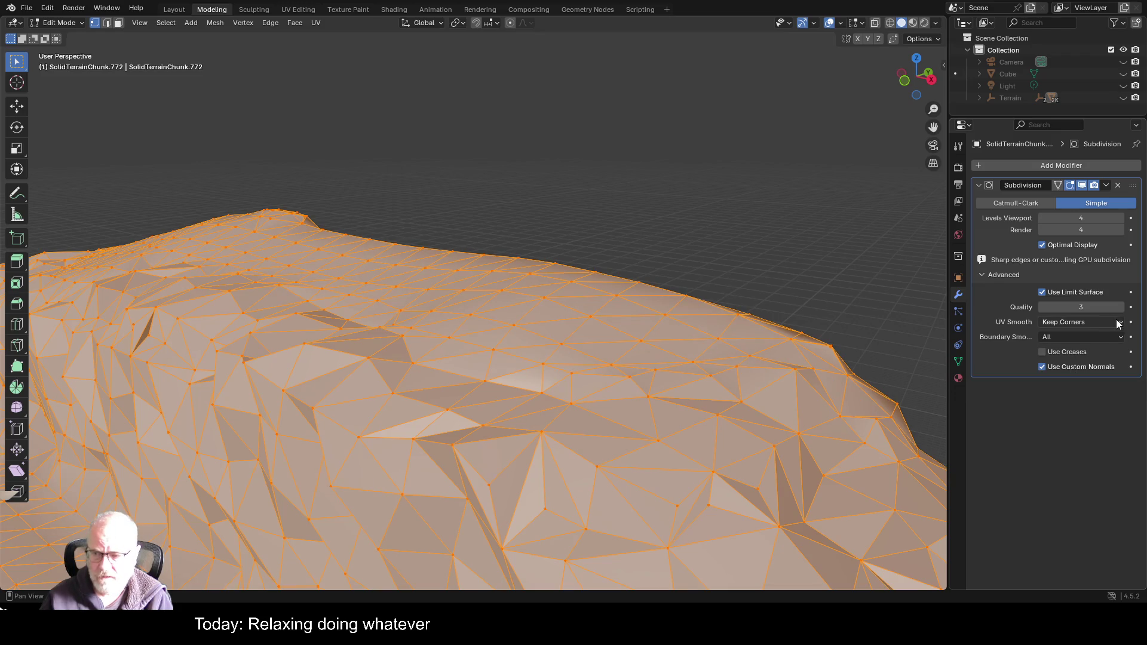
- Keep Limit Surface on with Quality 10, then select a vertex and orbit
left_click(1095, 294)
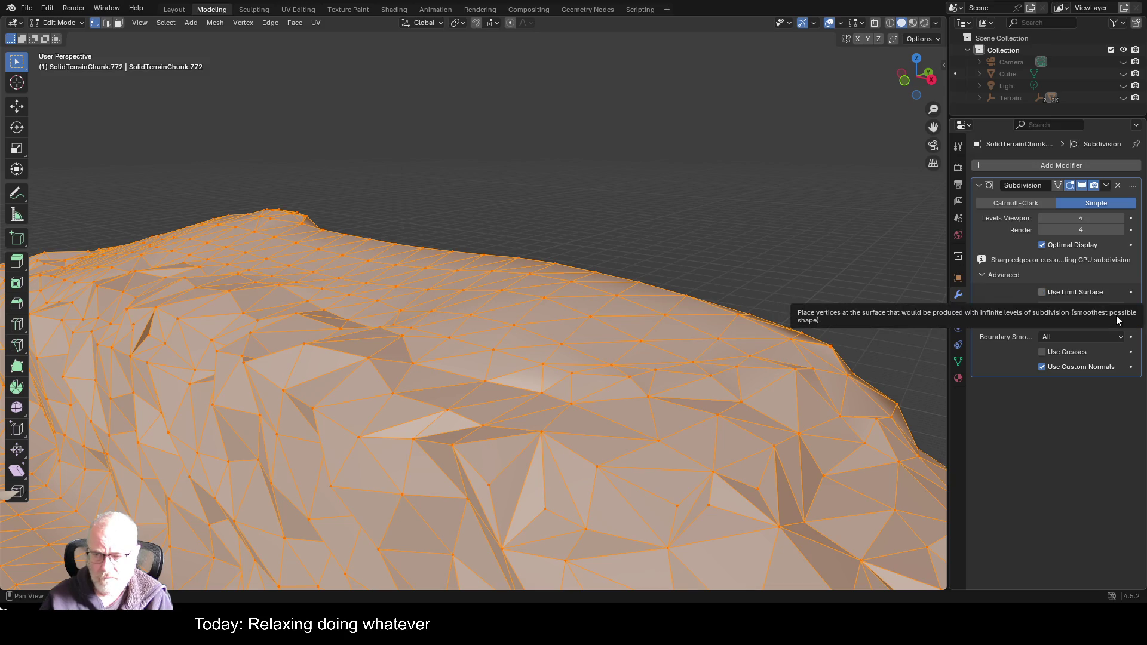
left_click(1085, 292)
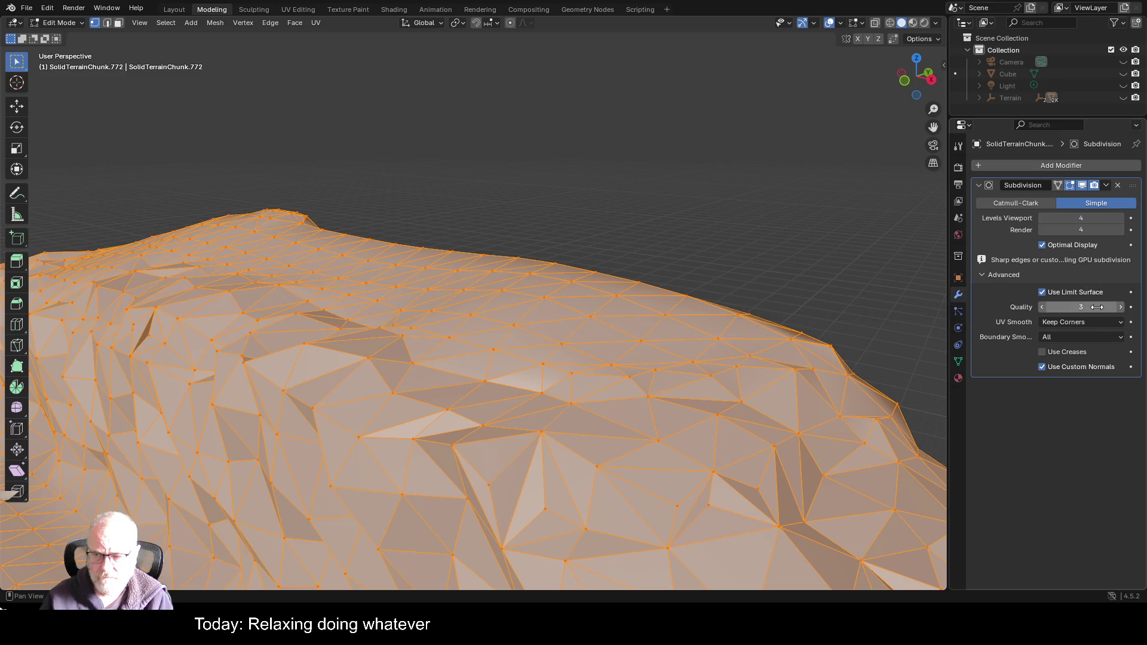
left_click(1097, 307)
type("12")
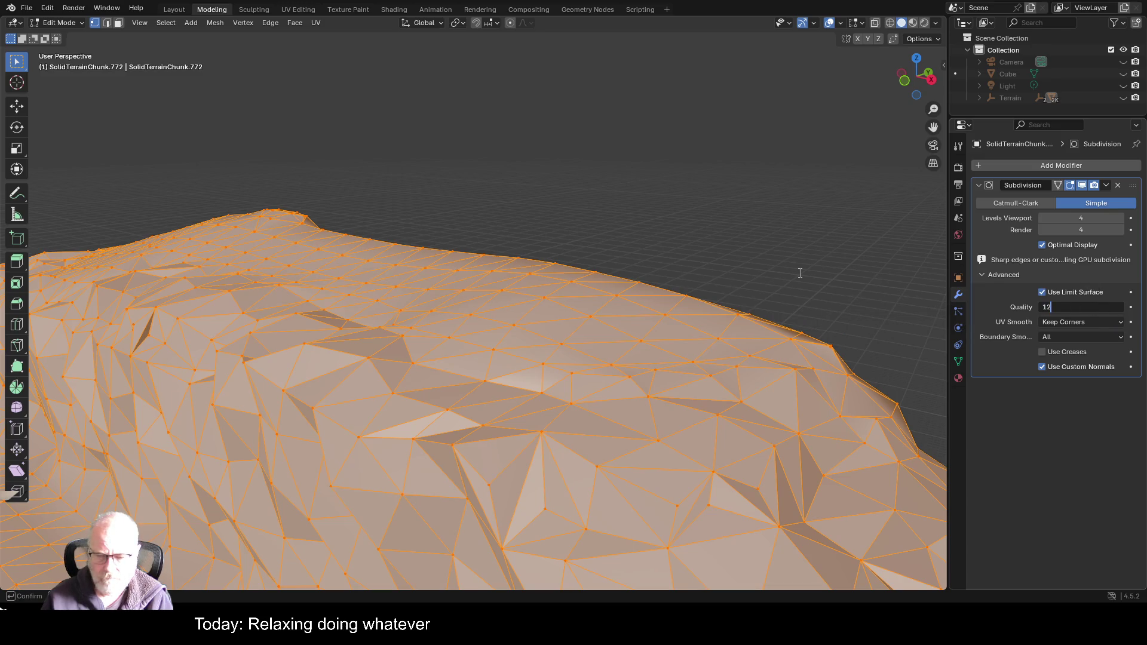
key("Return")
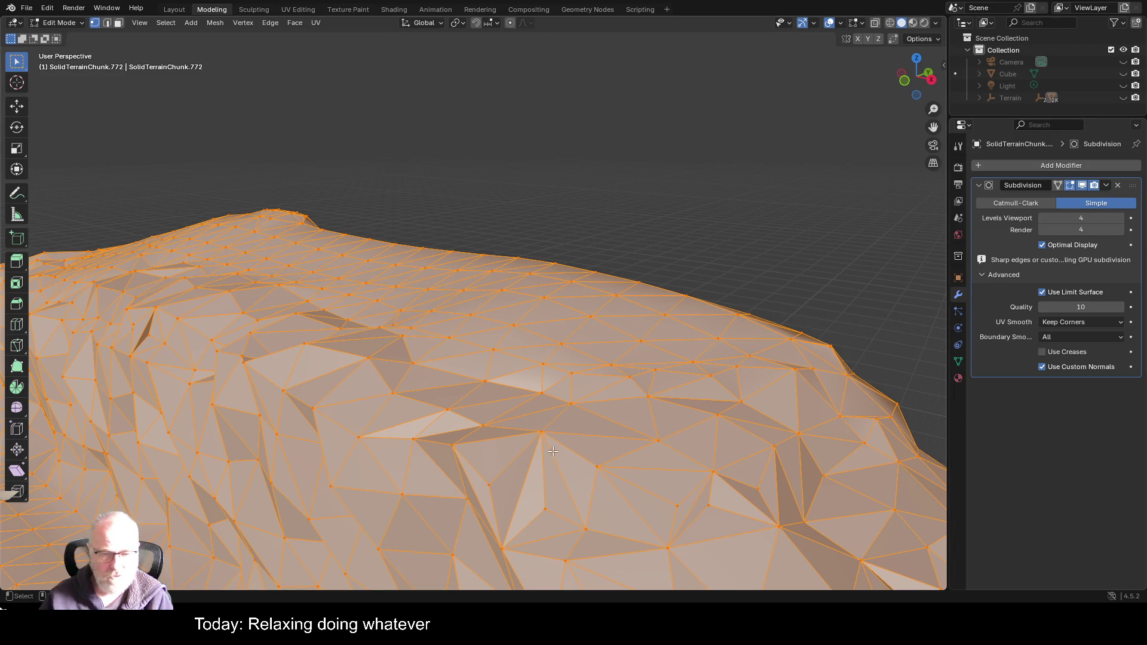
left_click(507, 458)
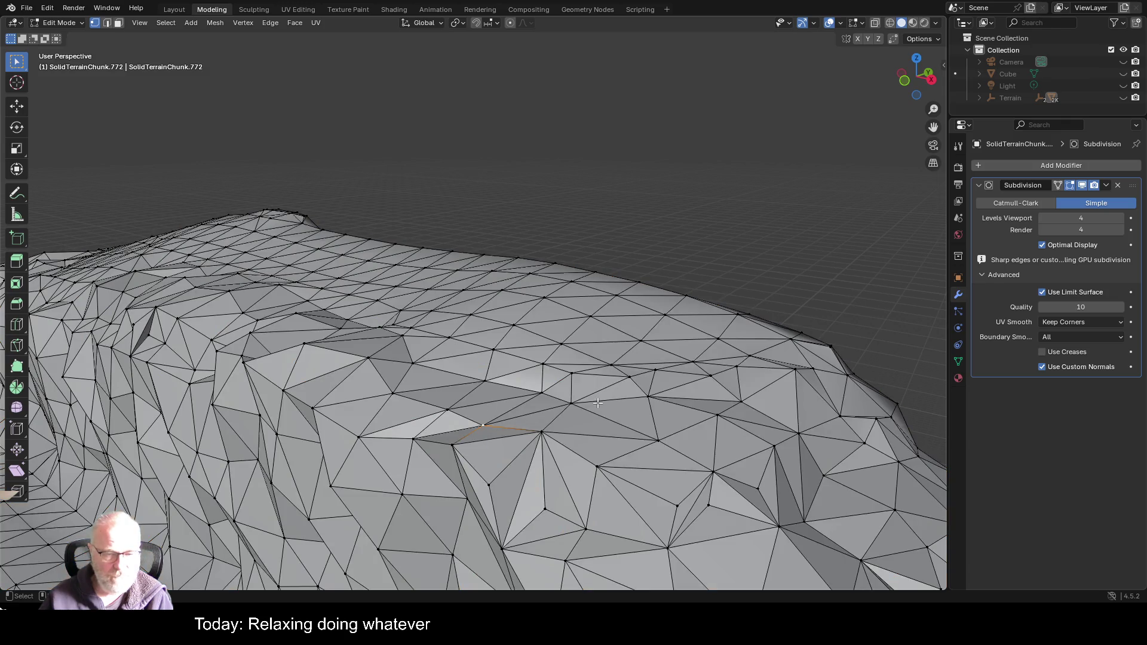
mouse_move(591, 412)
left_mouse_down()
mouse_move(645, 422)
mouse_move(470, 458)
mouse_move(435, 481)
mouse_move(446, 478)
left_mouse_up()
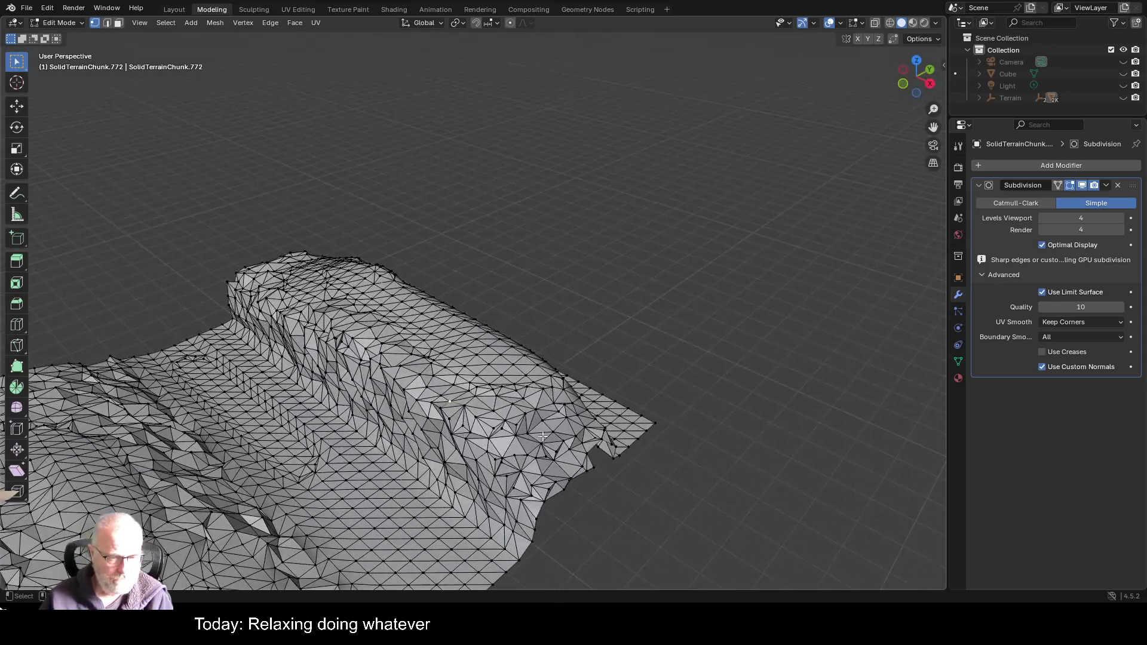
- Remove the Subdivision modifier and return the selected chunk to Object Mode
left_click(1117, 186)
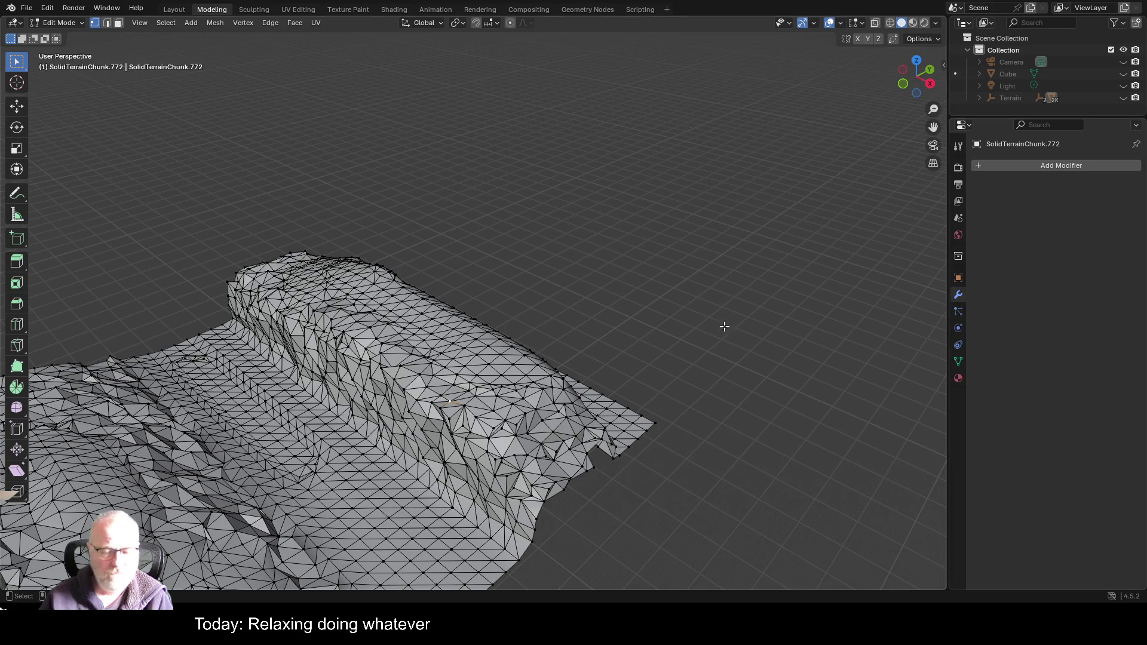
key("Tab")
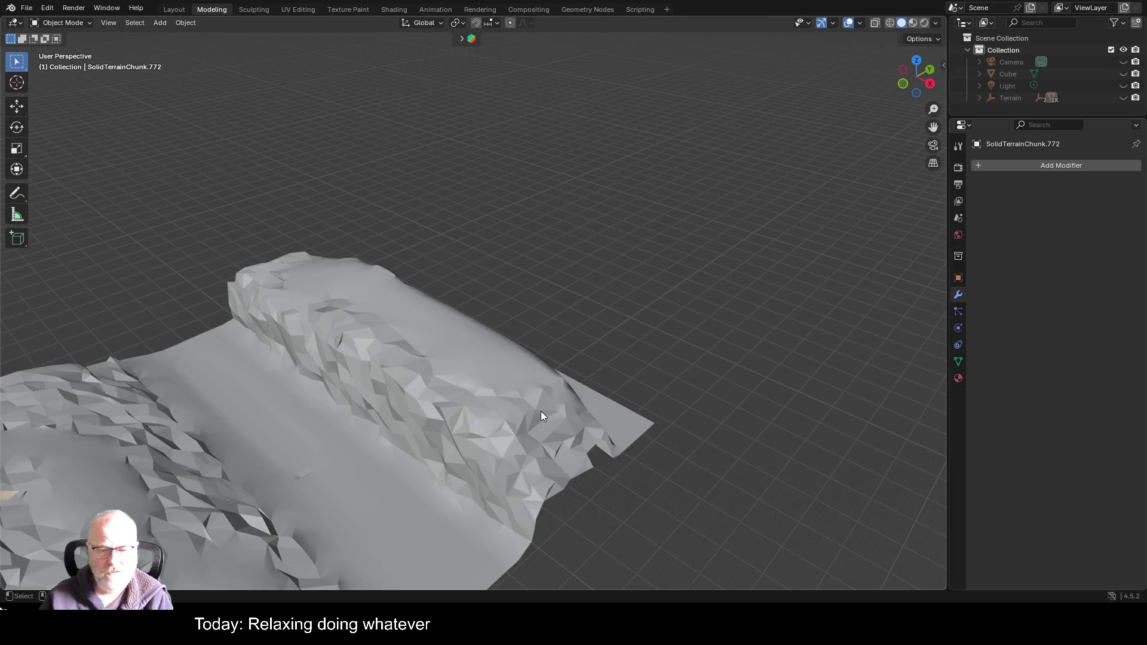
left_click(533, 418)
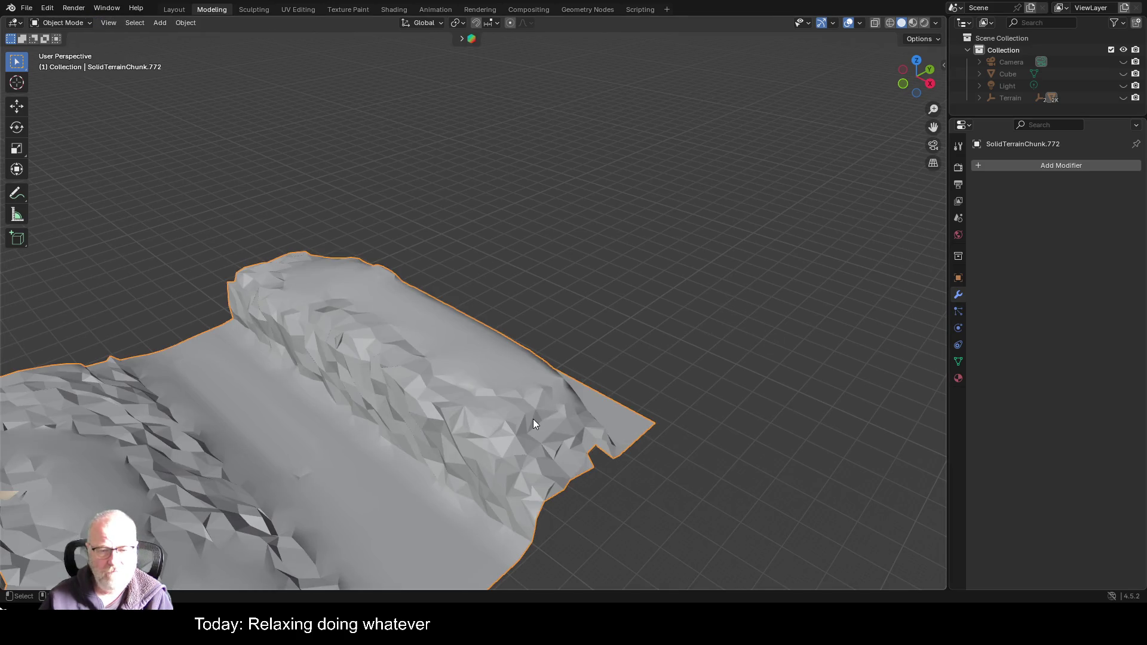
left_click(1023, 164)
mouse_move(1025, 208)
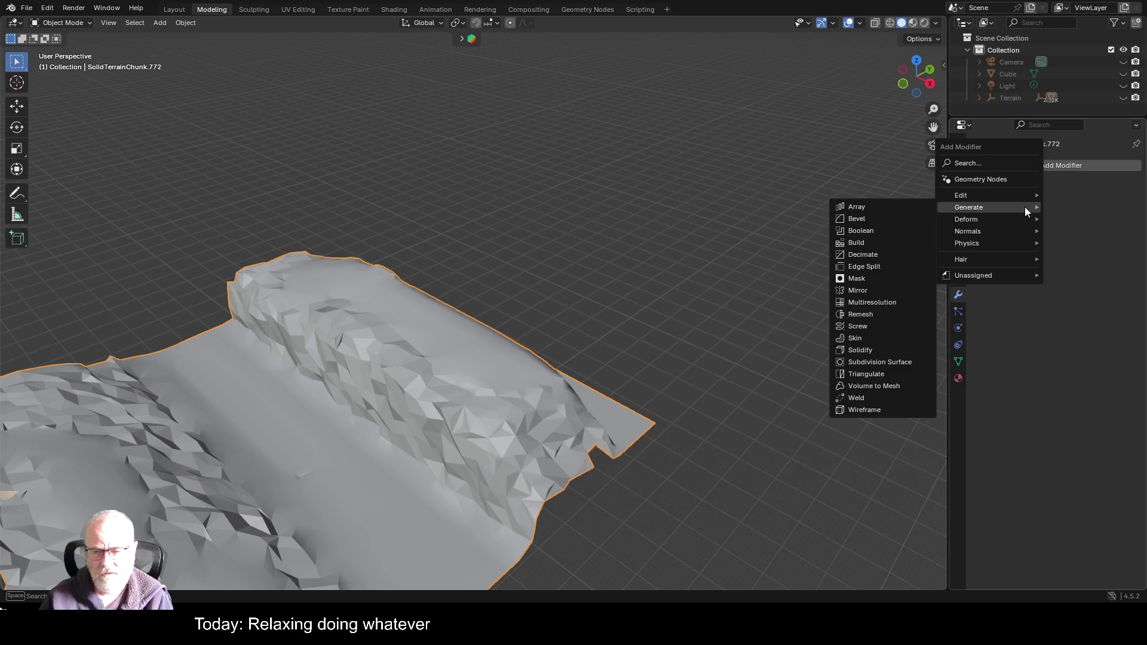
- Apply Shade Auto Smooth, then Shade Smooth to the chunk, and orbit to inspect it
right_click(393, 444)
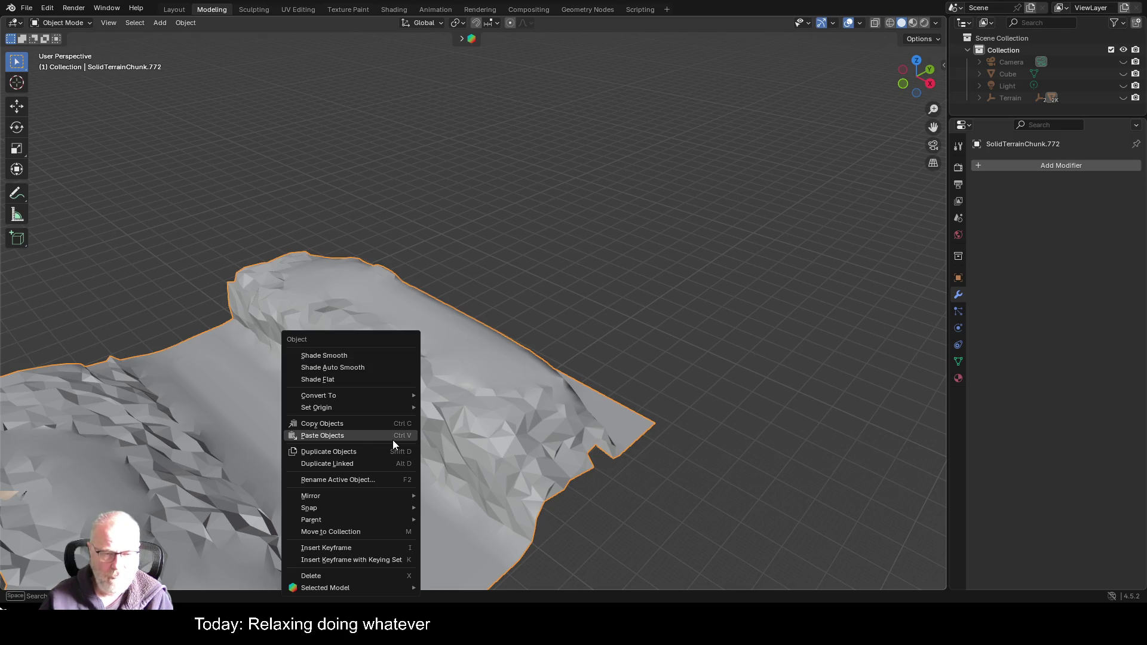
left_click(375, 367)
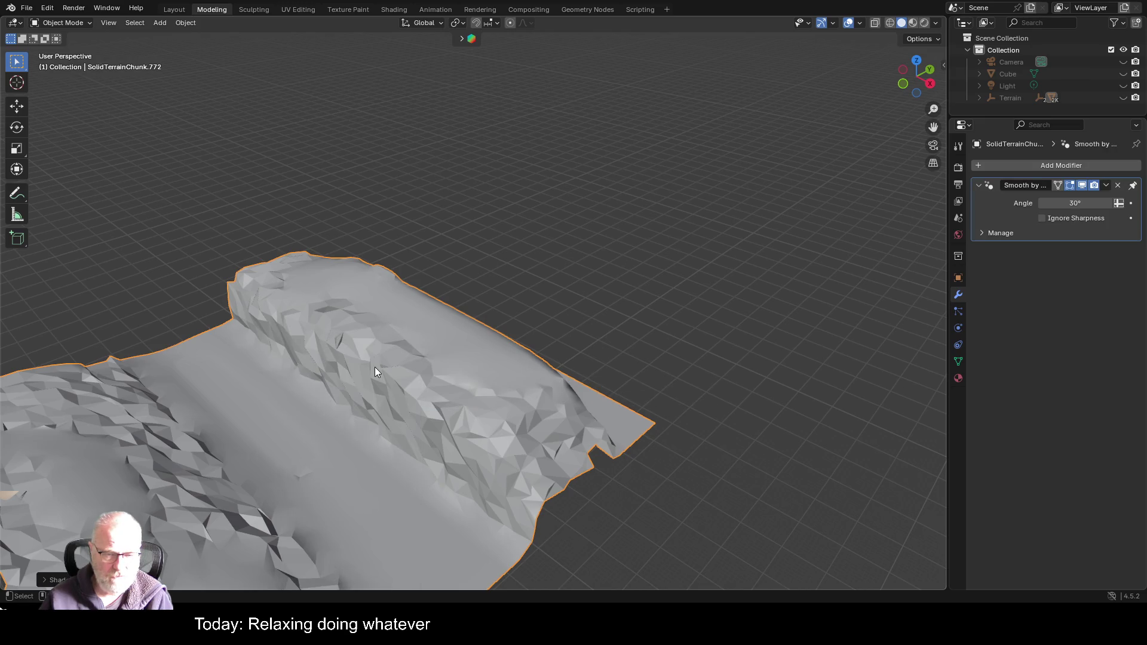
right_click(371, 363)
left_click(372, 355)
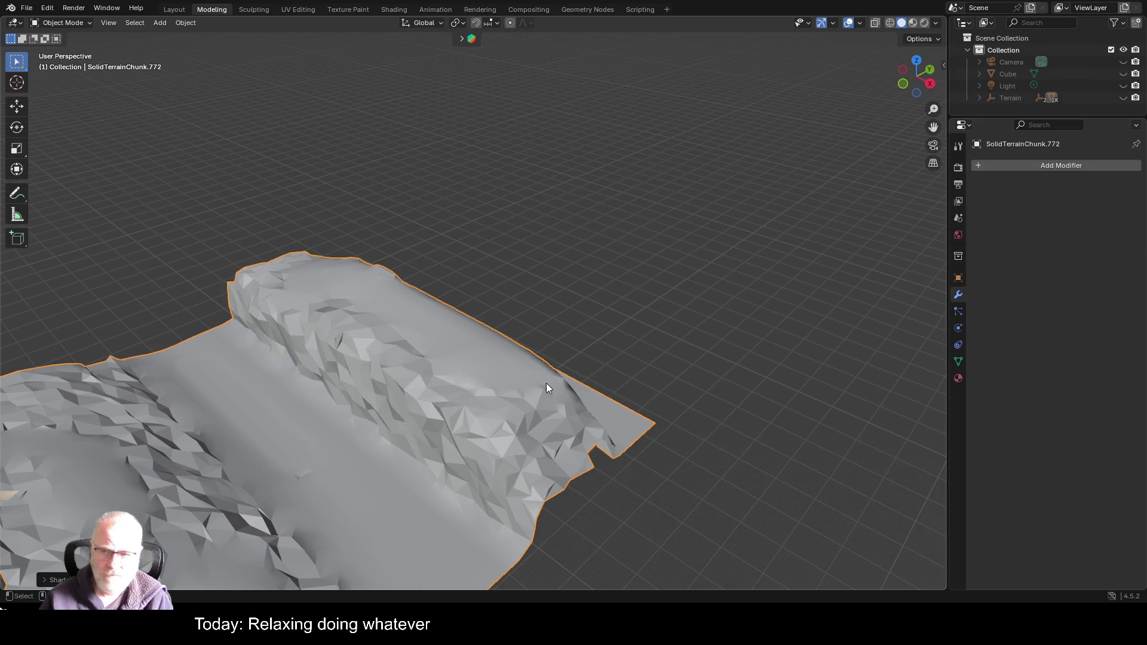
right_click(432, 517)
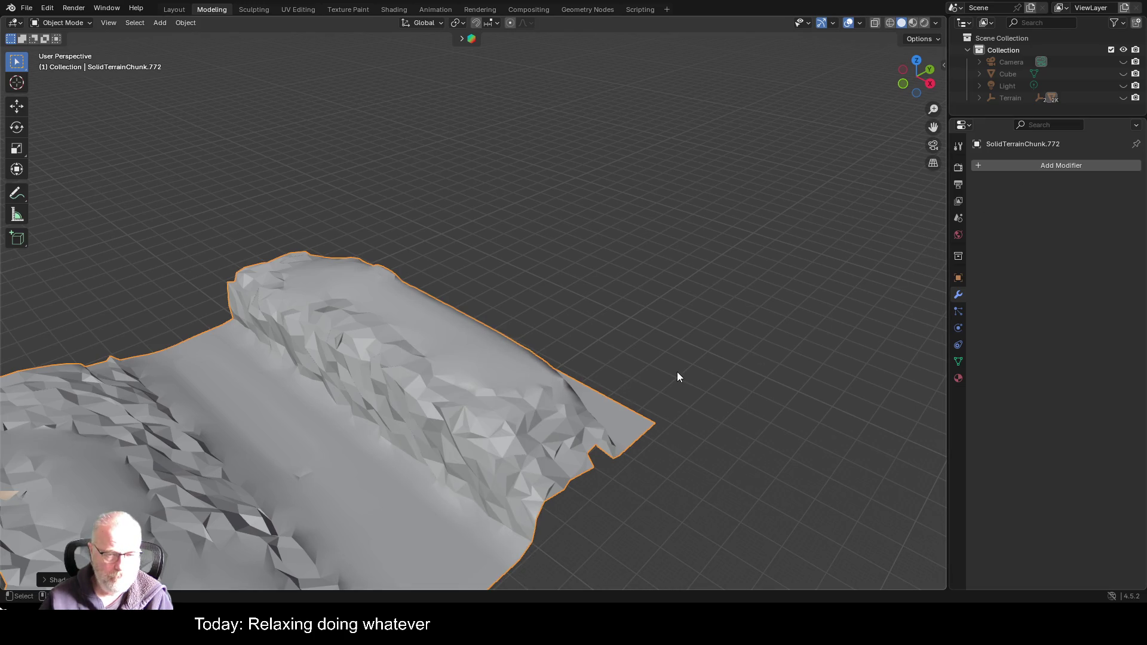
mouse_move(677, 375)
left_mouse_down()
mouse_move(602, 308)
mouse_move(651, 335)
mouse_move(671, 305)
mouse_move(853, 270)
mouse_move(854, 335)
mouse_move(866, 347)
mouse_move(907, 340)
mouse_move(877, 303)
mouse_move(802, 285)
left_mouse_up()
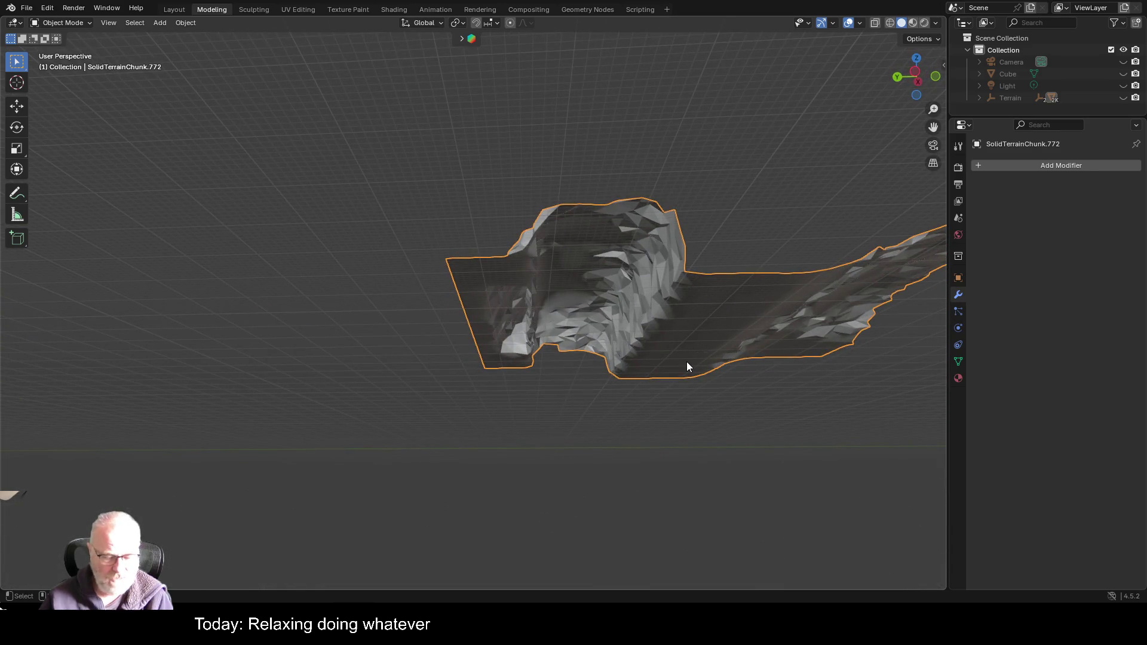
- Hide the selected chunk, then unhide all terrain chunks and view the terrain from above
key("h")
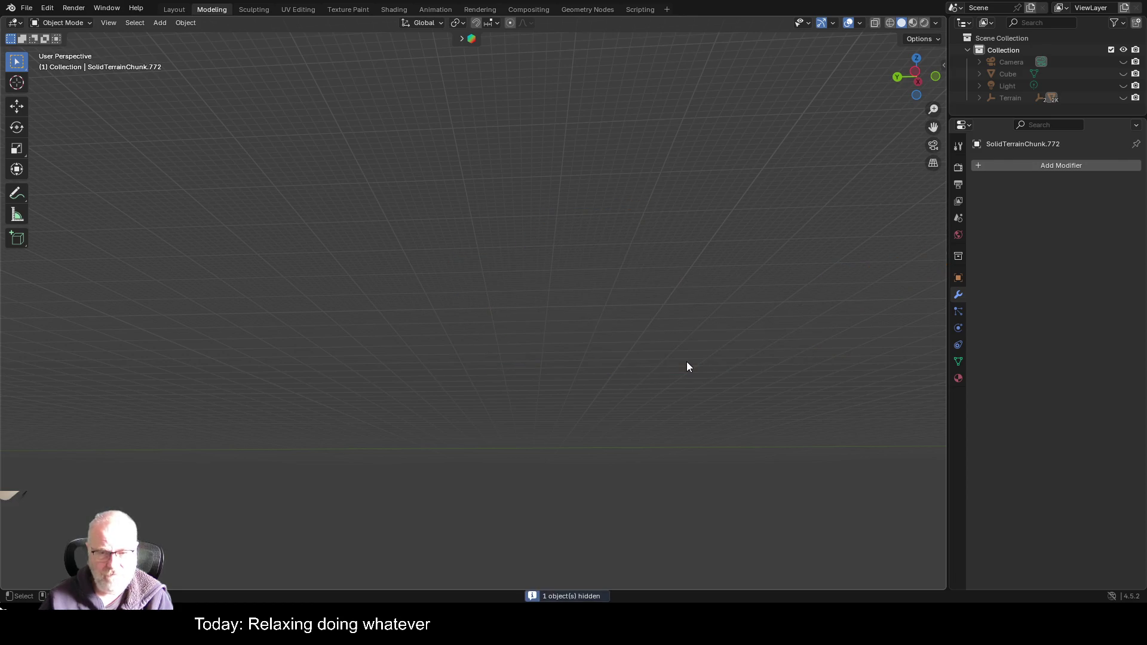
key("alt+h")
mouse_move(668, 371)
left_mouse_down()
mouse_move(676, 339)
mouse_move(695, 383)
mouse_move(609, 392)
mouse_move(607, 364)
mouse_move(599, 387)
left_mouse_up()
scroll(600, 387, "up", 5)
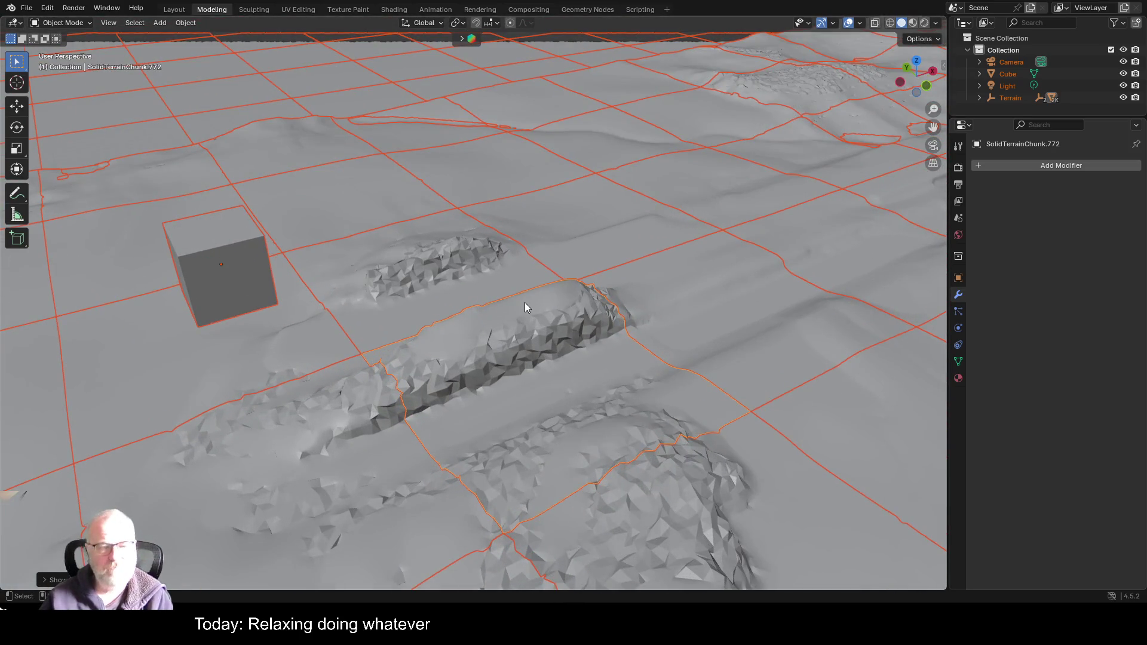
scroll(525, 302, "down", 3)
- Inspect SolidTerrainChunk.181, the long-ridge chunk, and SolidTerrainChunk.801 one by one
left_click(315, 207)
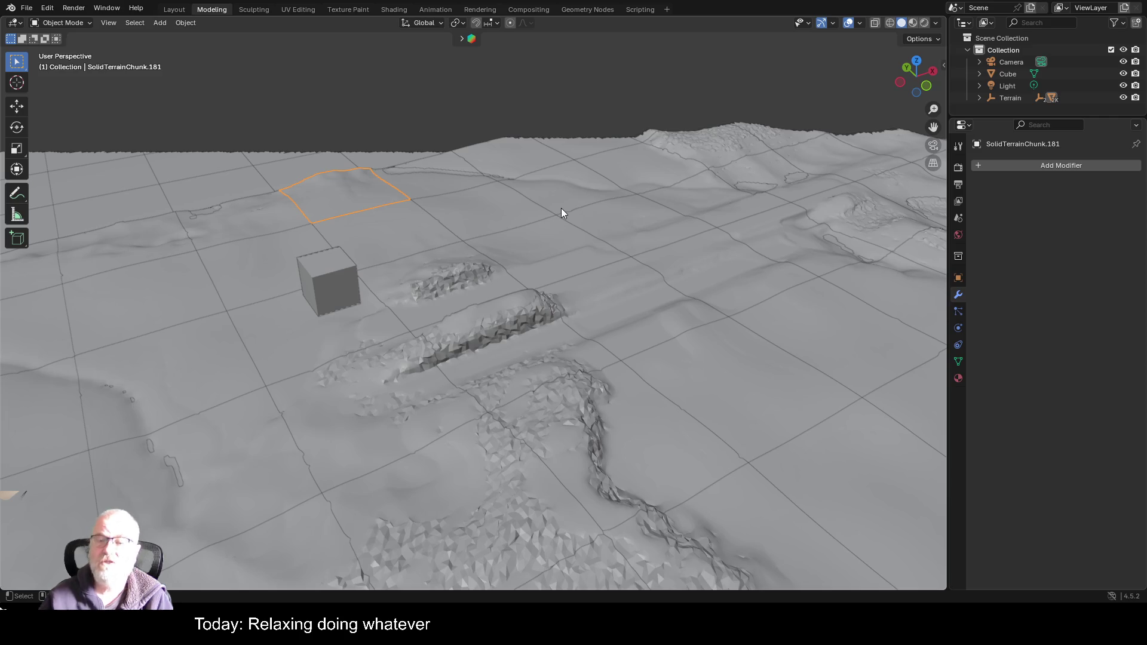
scroll(562, 209, "up", 6)
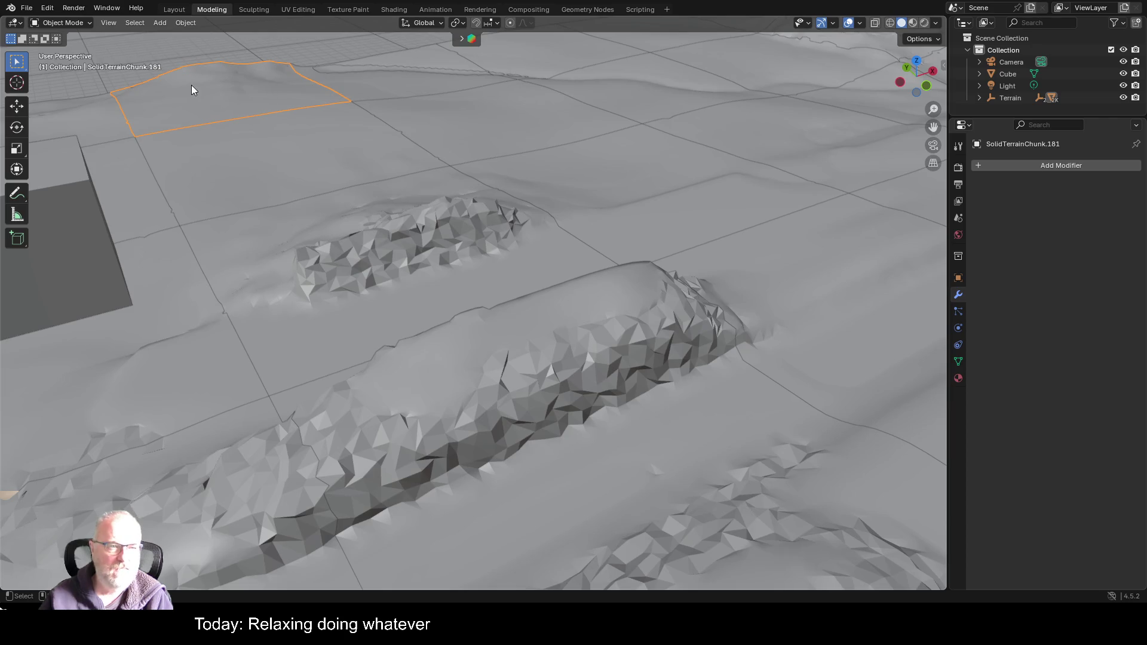
left_click(483, 386)
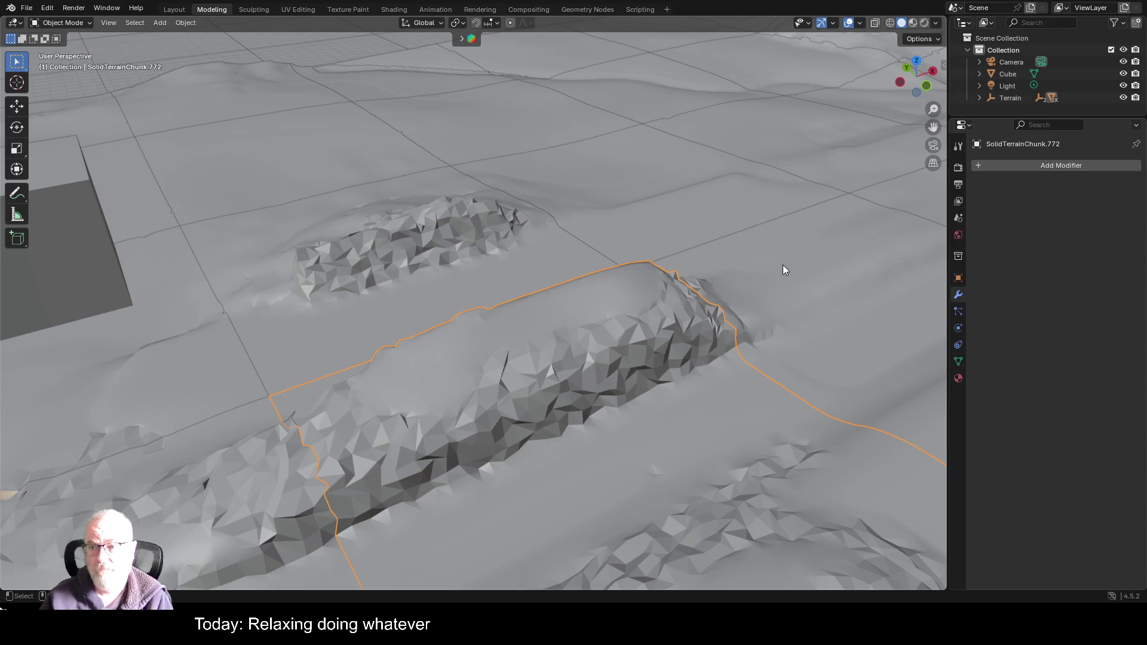
scroll(783, 264, "down", 10)
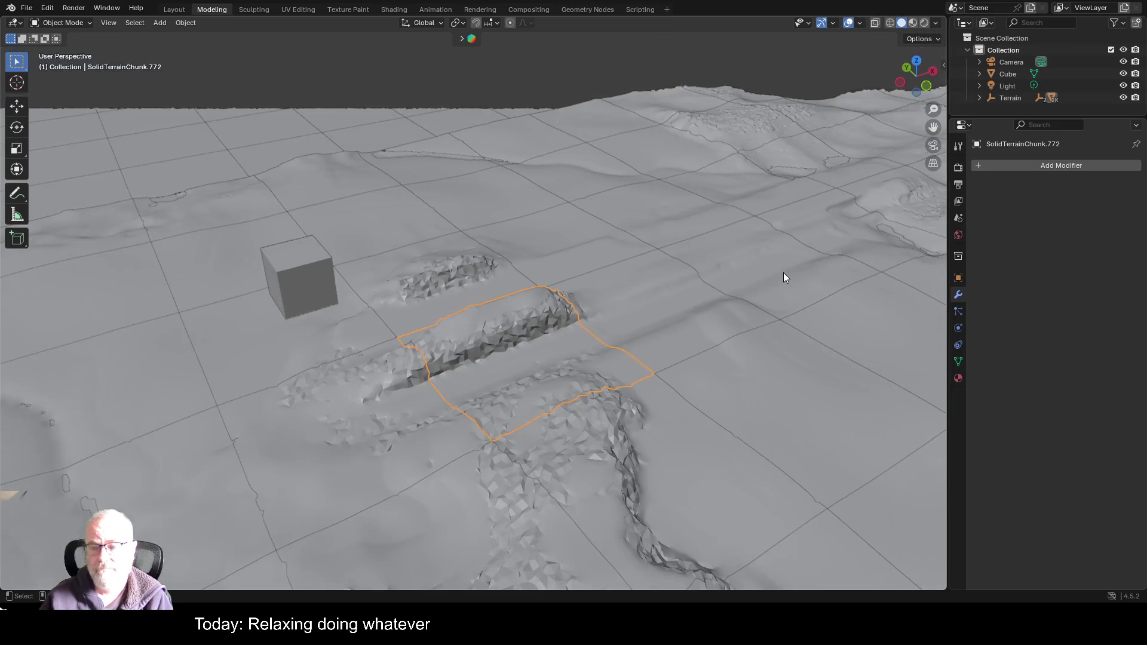
scroll(793, 306, "up", 10)
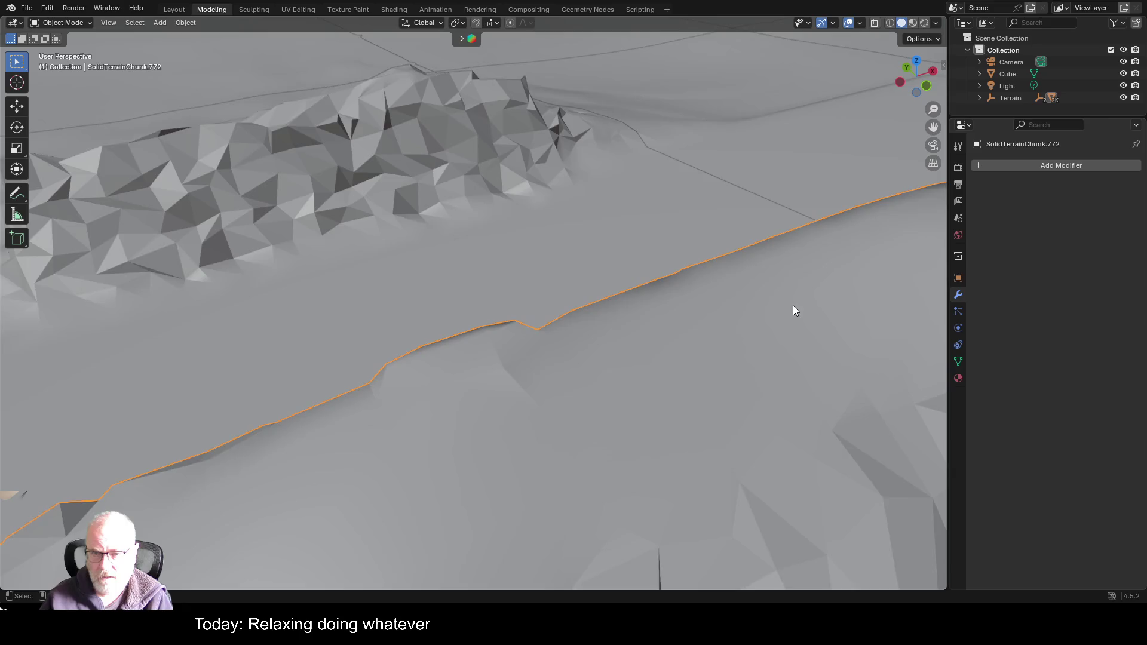
left_click(705, 162)
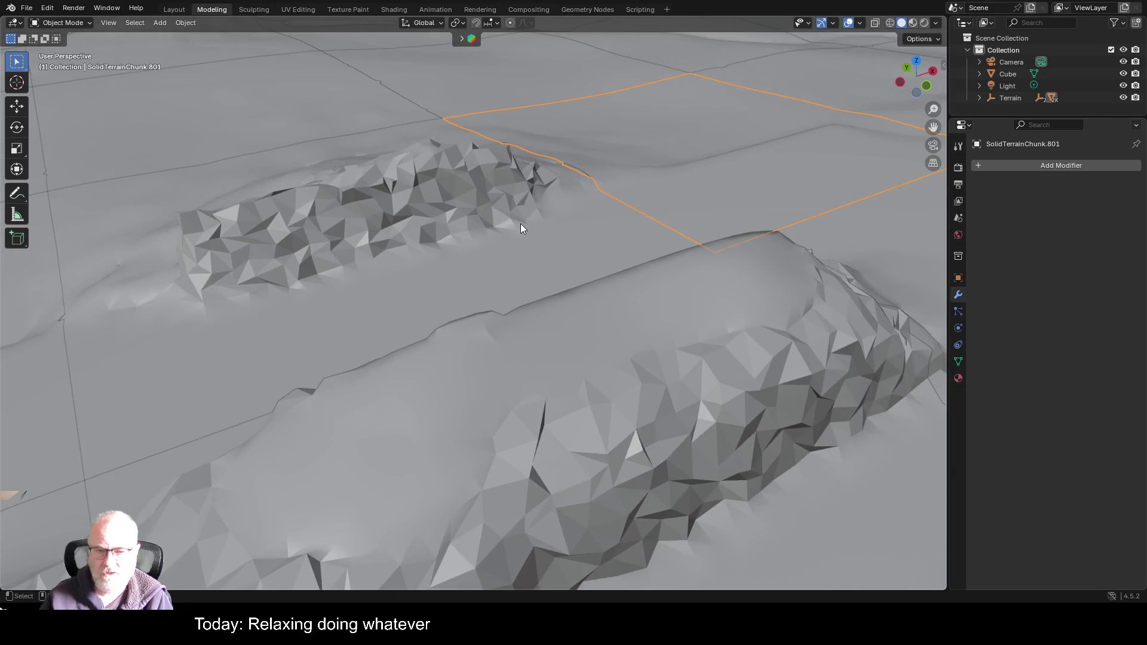
scroll(521, 224, "down", 10)
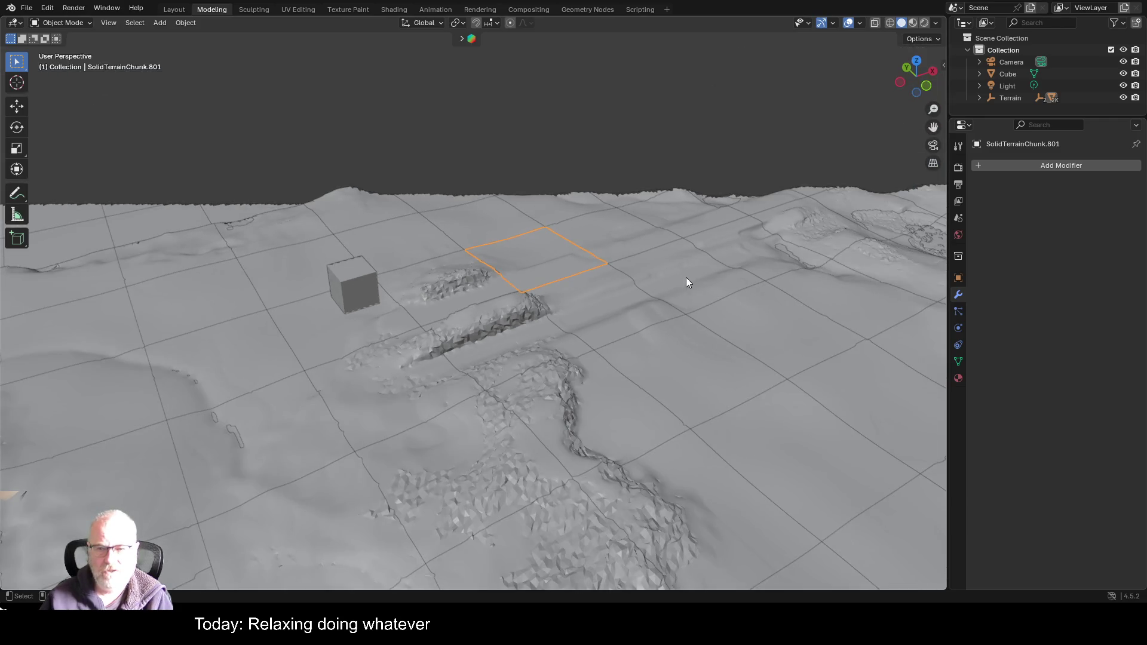
scroll(723, 329, "up", 5)
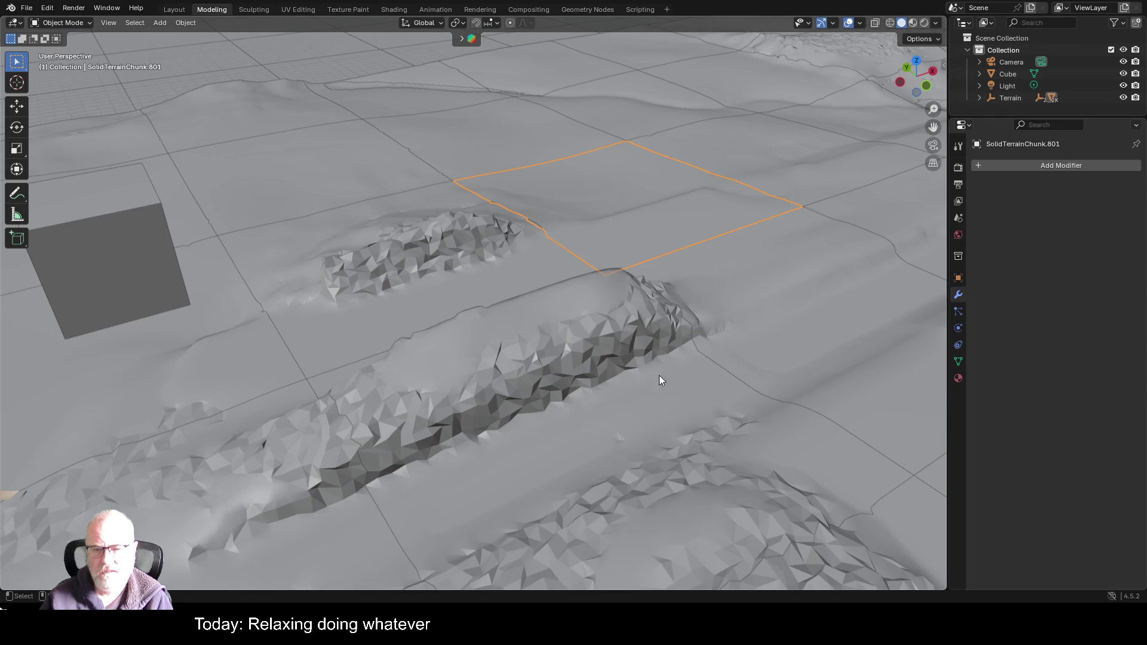
left_click(498, 258)
left_click(656, 216)
key("Tab")
scroll(651, 214, "up", 3)
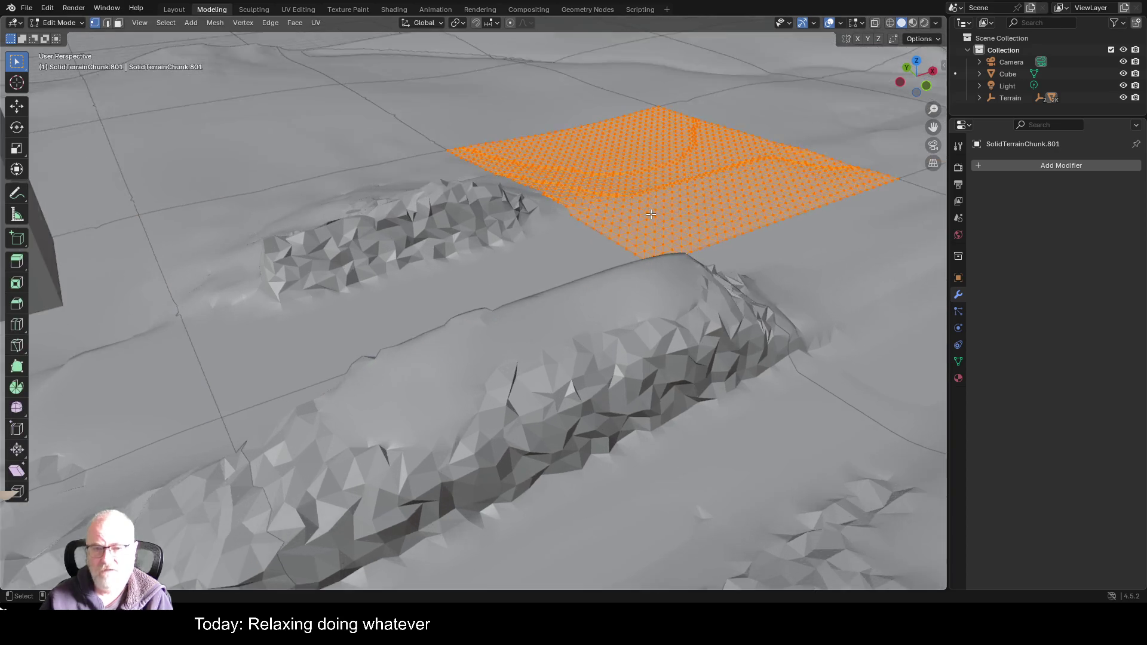
key("Tab")
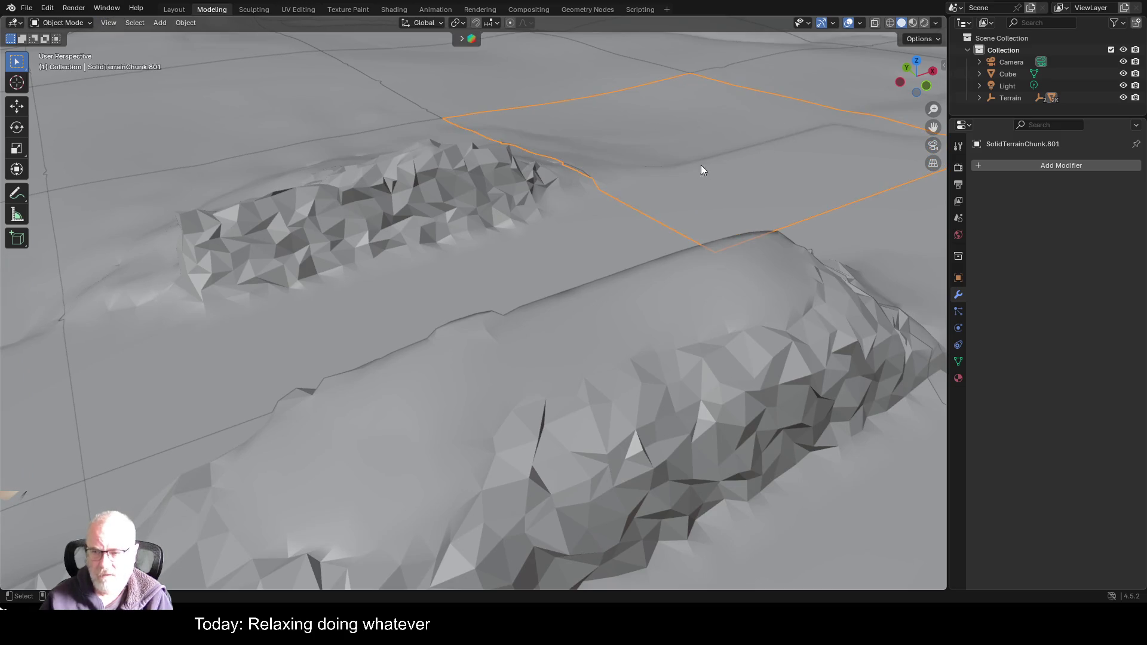
right_click(665, 152)
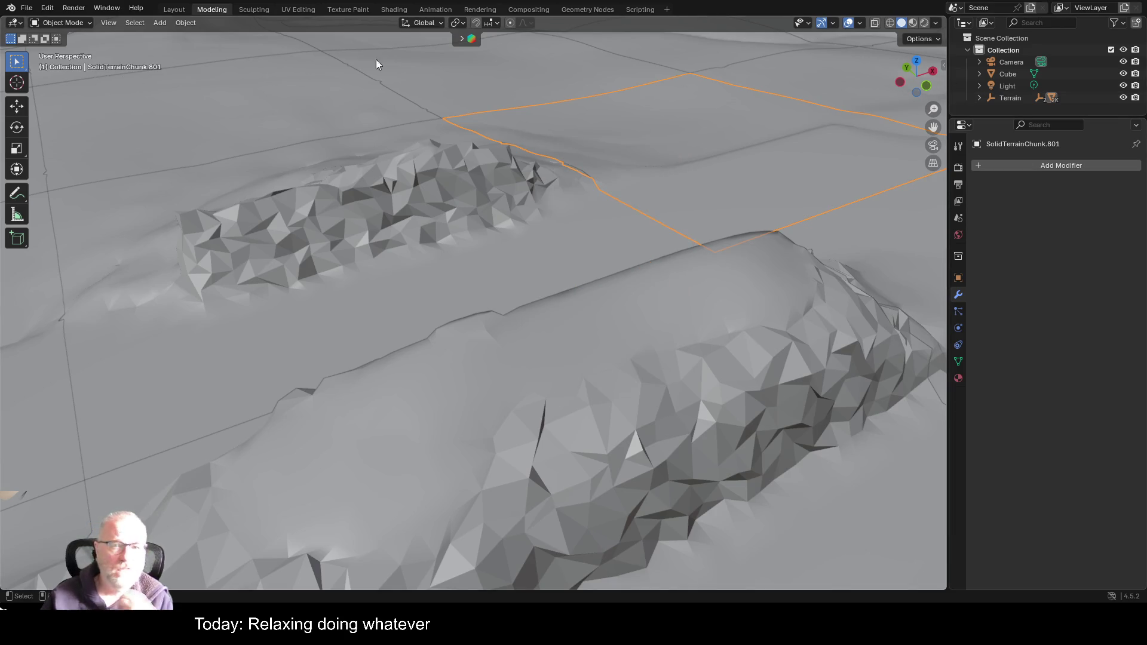
right_click(712, 146)
key("space")
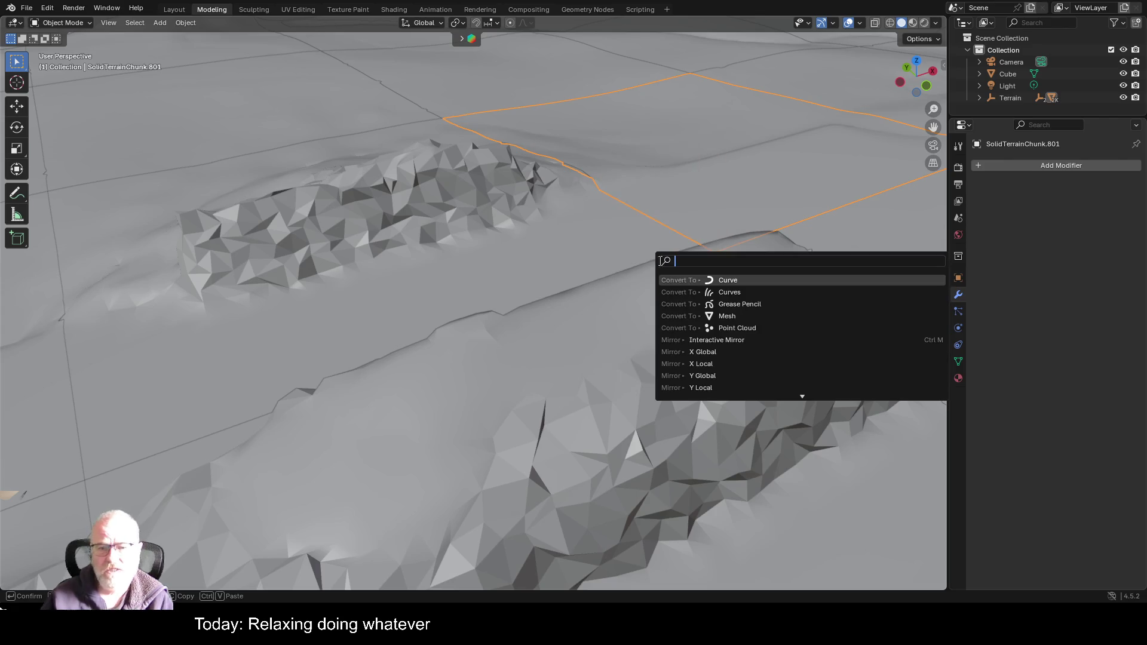
left_click(30, 11)
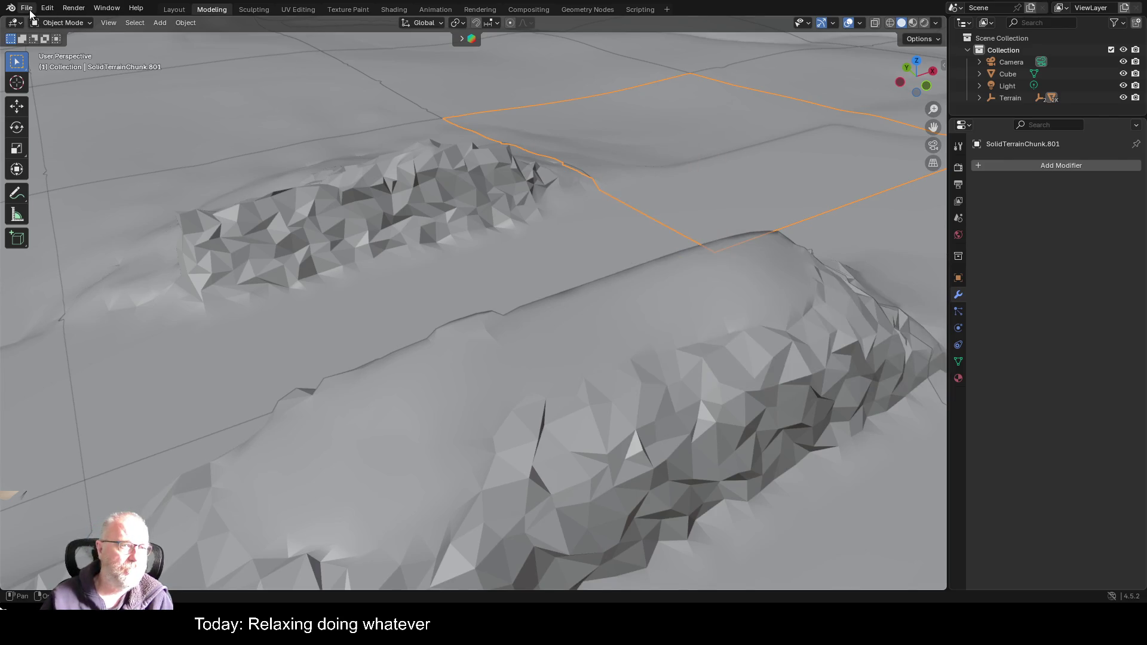
left_click(27, 8)
mouse_move(83, 190)
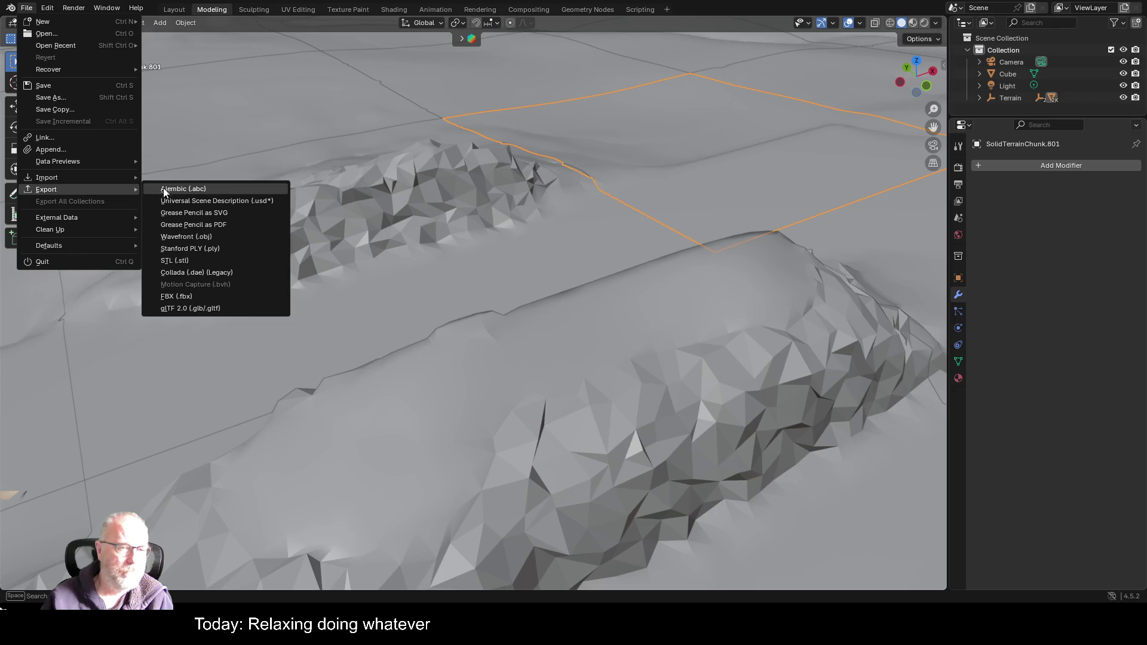
left_click(225, 311)
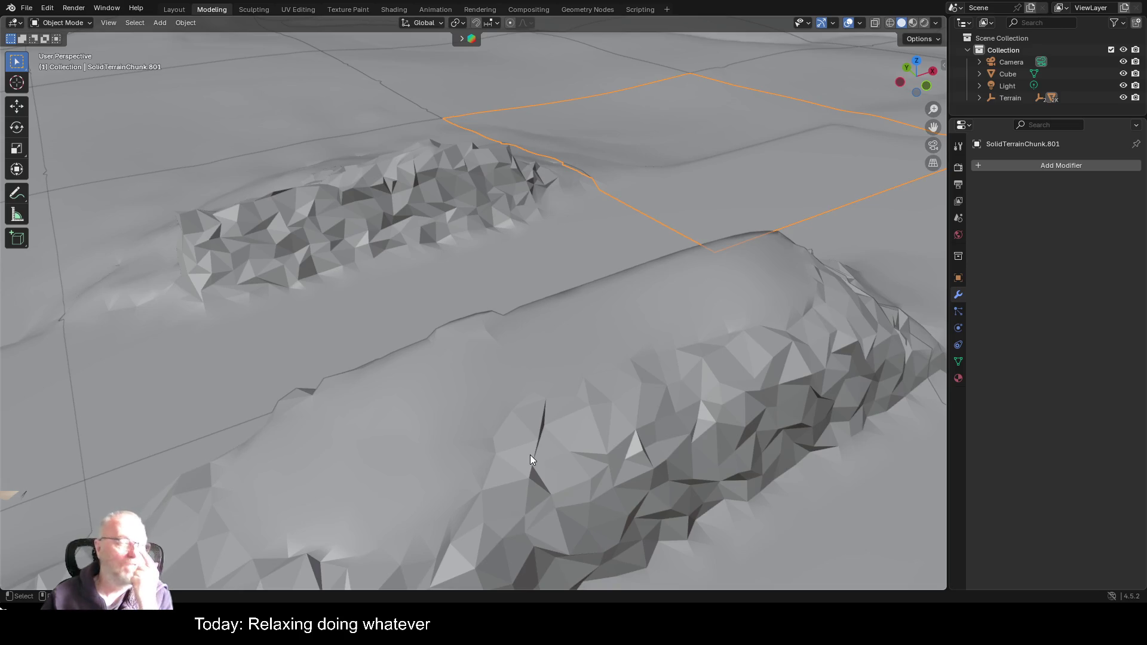
- Quit Blender, discarding the unsaved changes to Untitled.blend
scroll(612, 285, "down", 2)
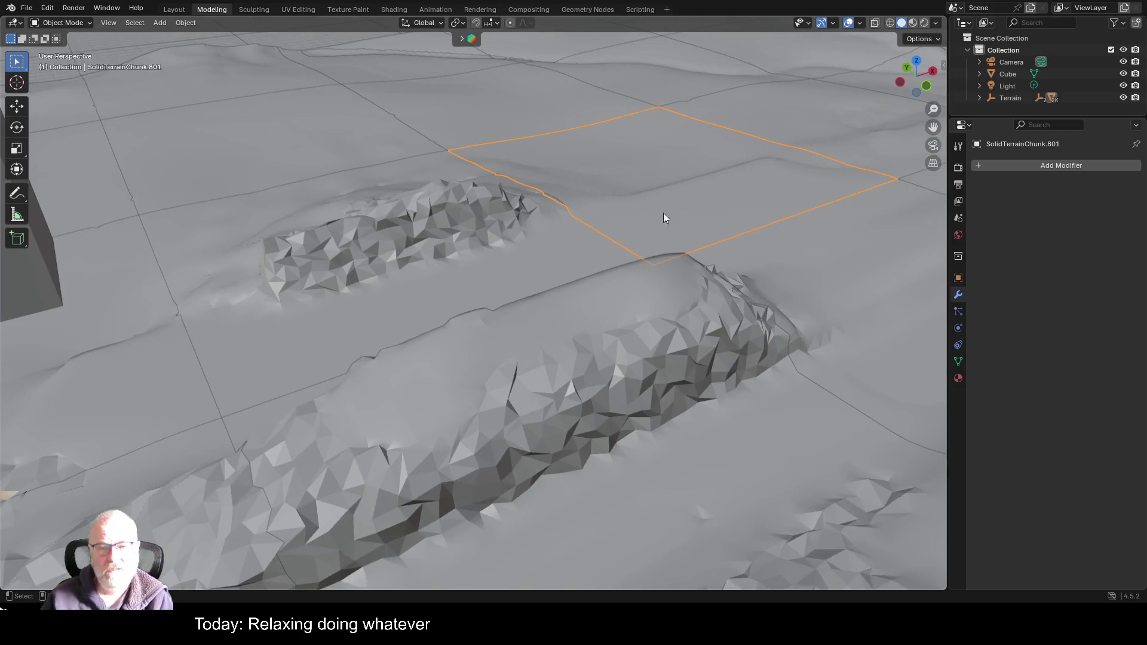
key("ctrl+q")
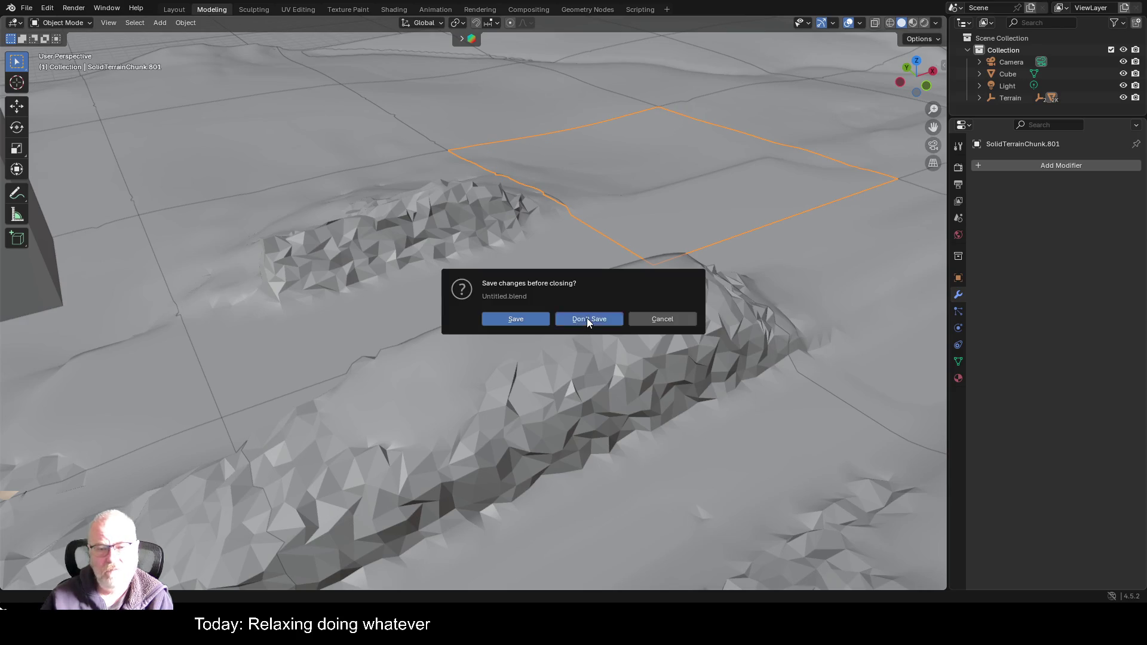
left_click(588, 318)
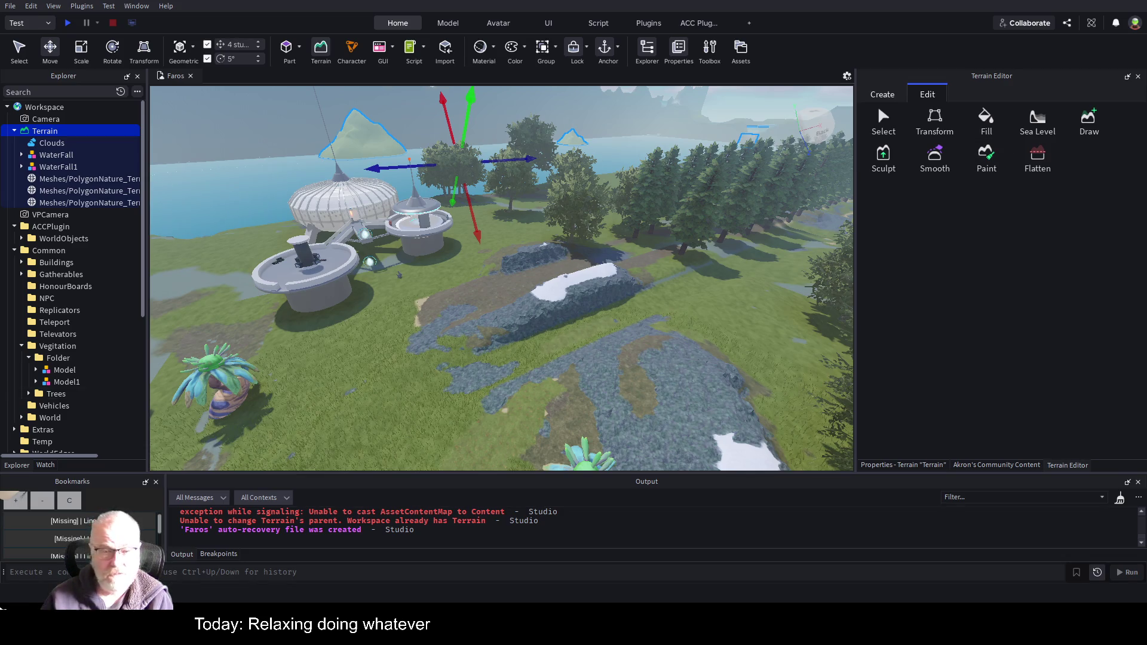
- Zoom out and expand Roblox Studio's 3D view over the Faros island to fill the window
scroll(653, 311, "down", 5)
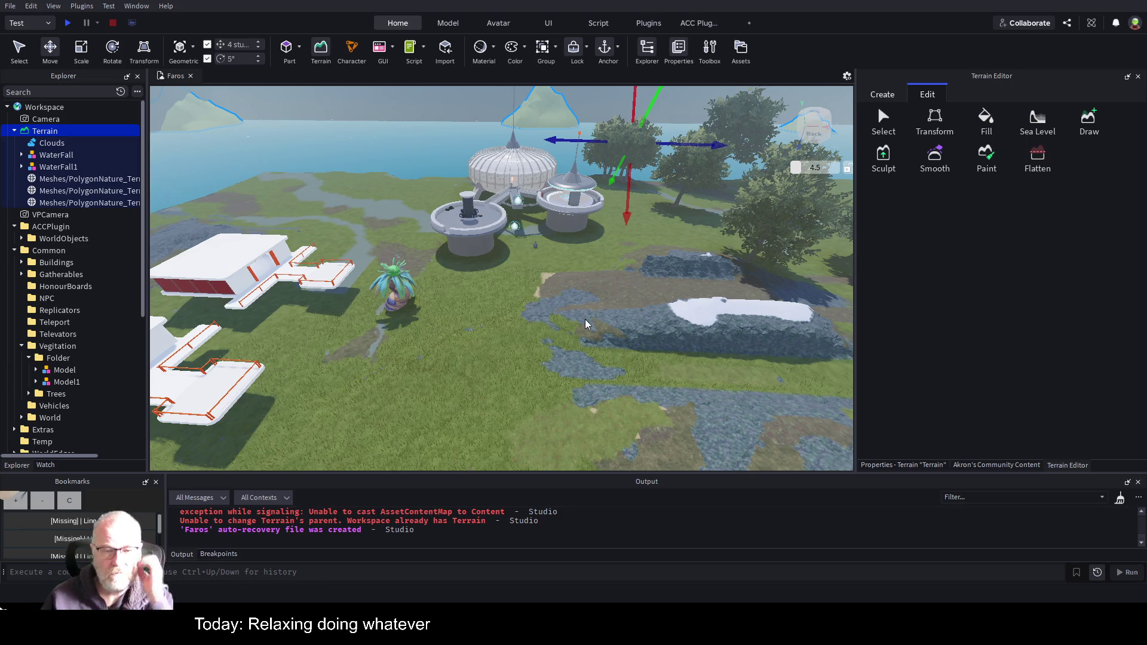
key("alt+F11")
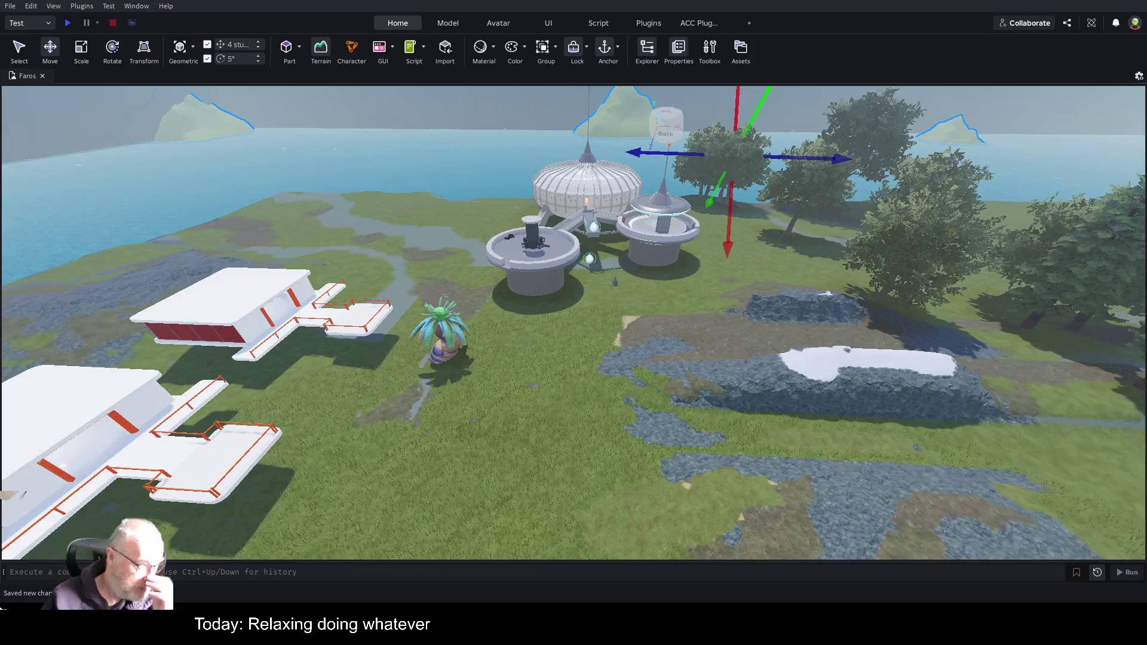